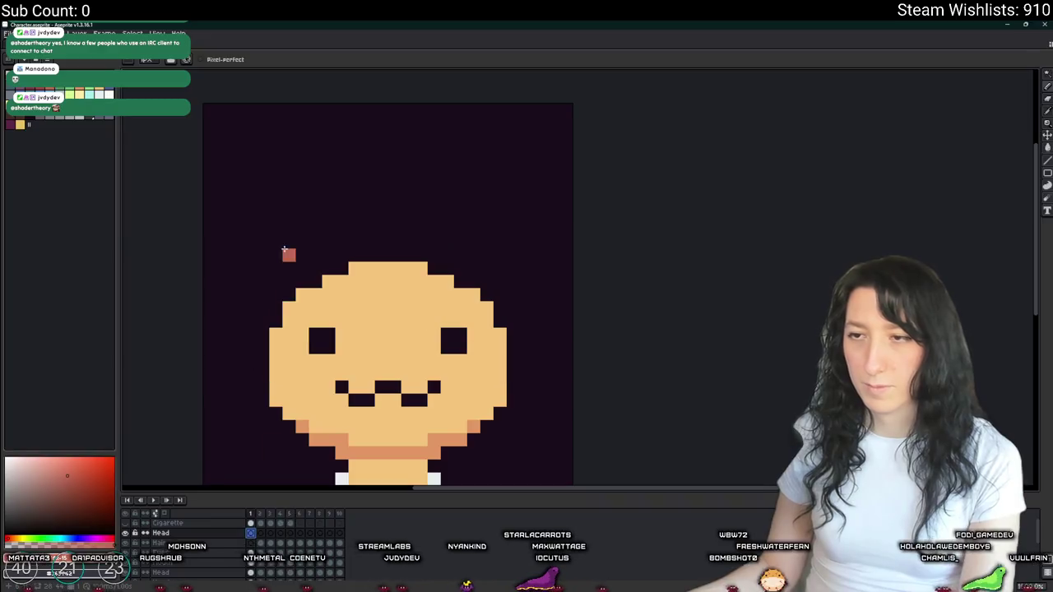
Paint a dark brown hairline along the top of the head, darkening the outer corners.
left_click(40, 501)
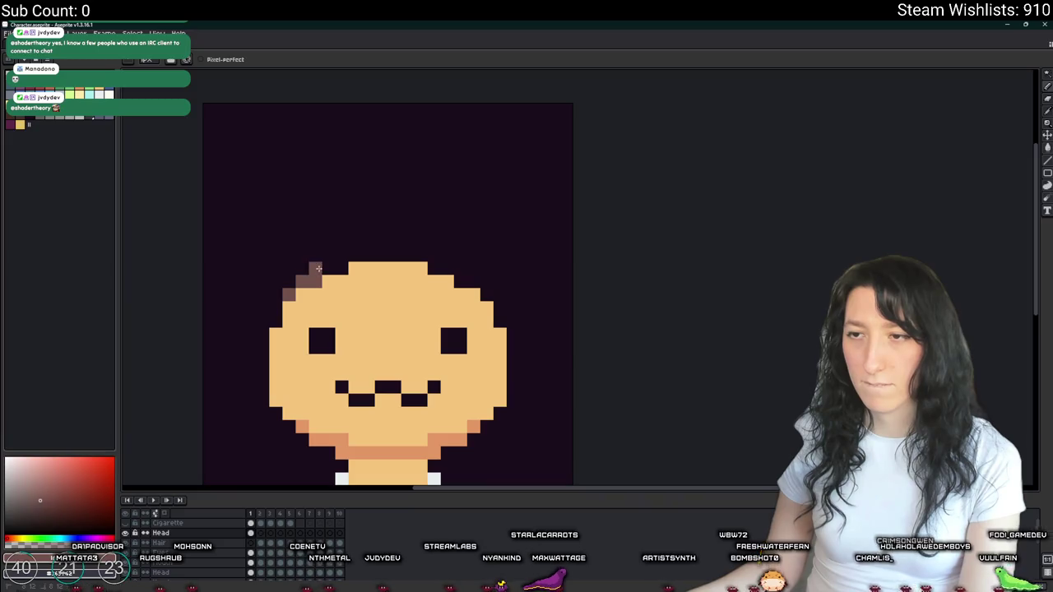
left_click_drag(338, 265, 394, 249)
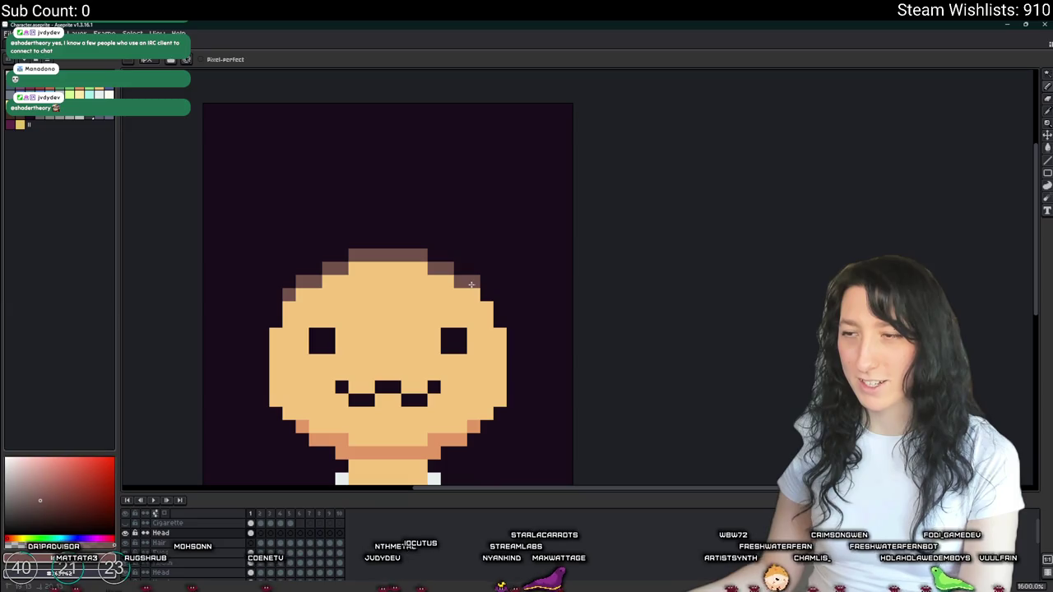
left_click_drag(471, 284, 483, 295)
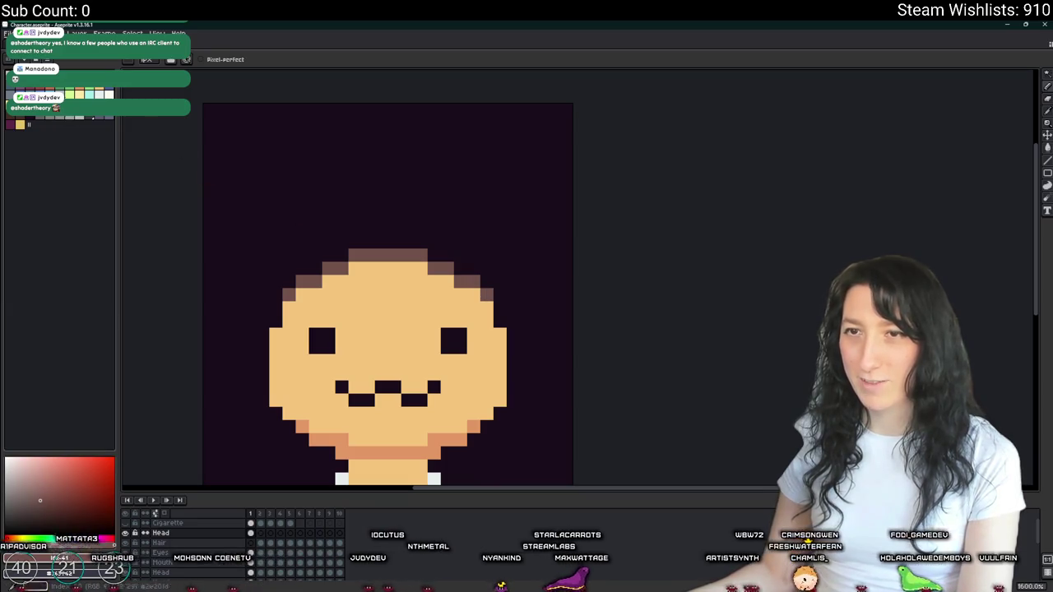
scroll(326, 244, "up", 2)
mouse_move(374, 317)
left_mouse_down()
mouse_move(213, 385)
mouse_move(630, 308)
mouse_move(752, 353)
left_mouse_up()
Compare the characters' hair in frames 4, 7, 9, 2 and 3.
scroll(604, 303, "down", 3)
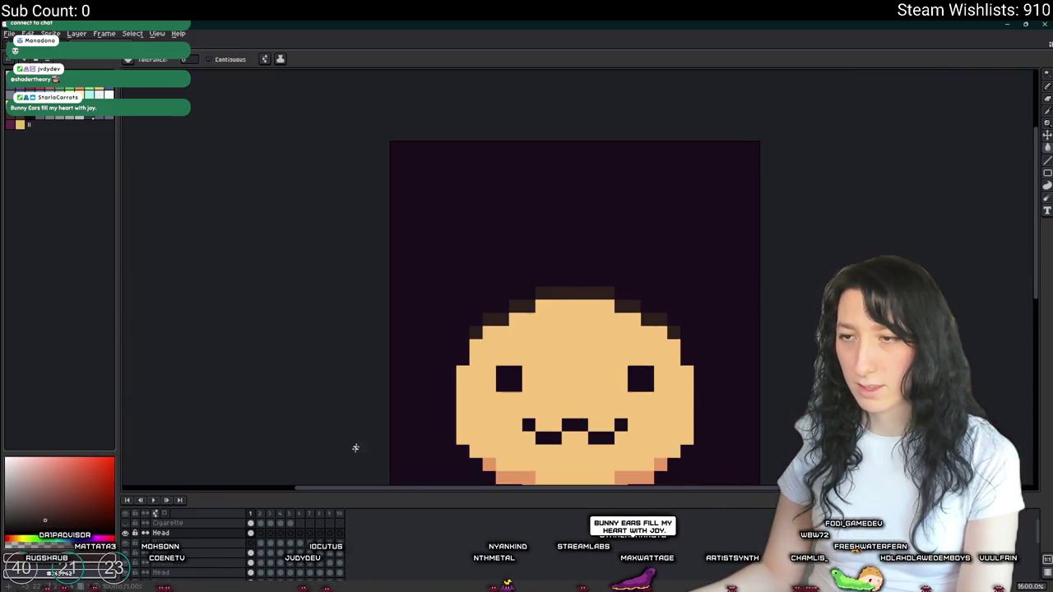
left_click(282, 536)
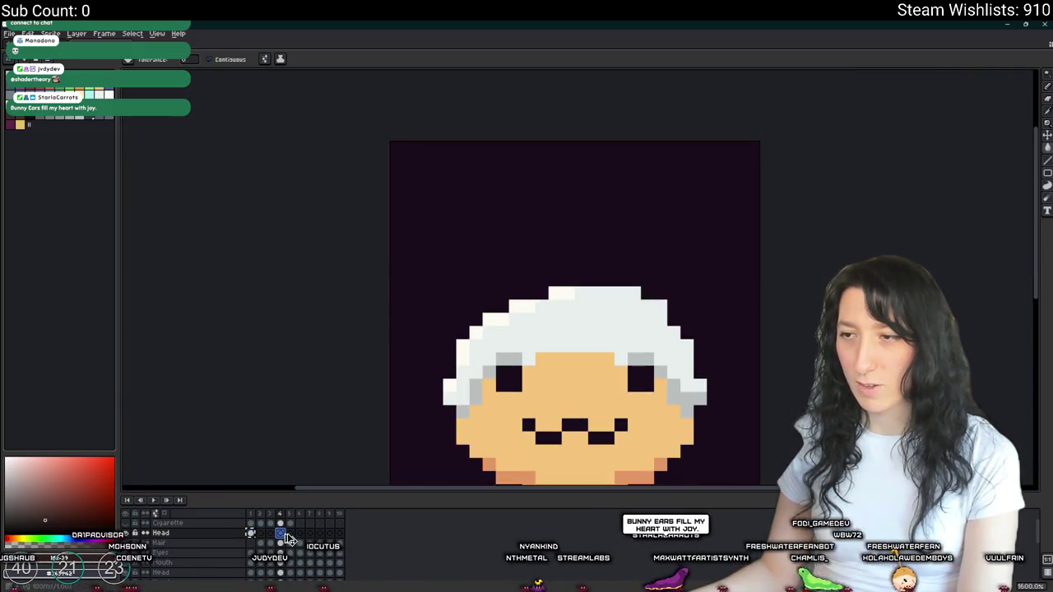
scroll(420, 263, "down", 3)
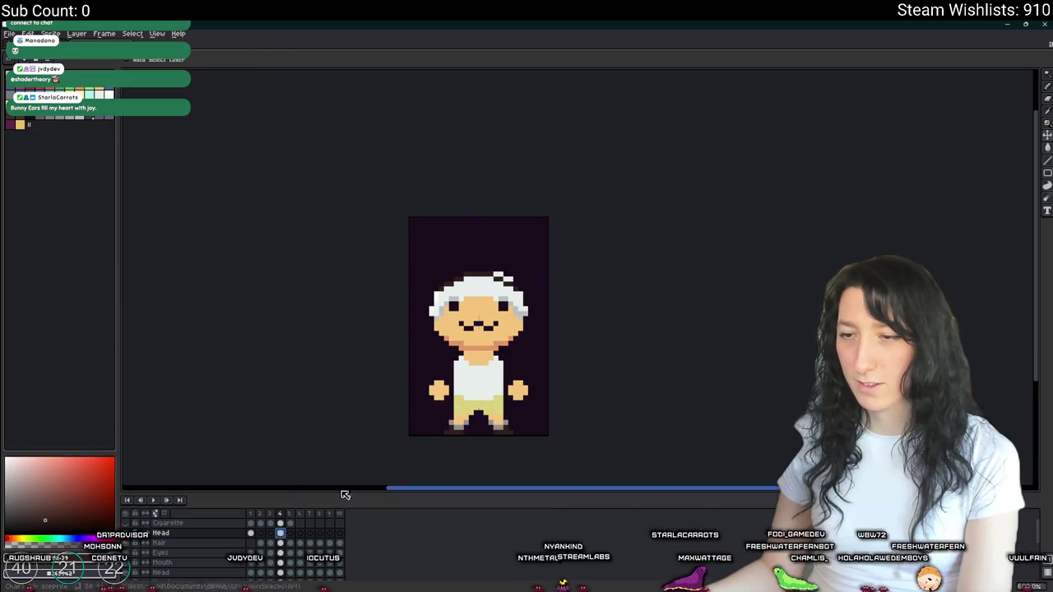
left_click(311, 535)
scroll(460, 333, "down", 3)
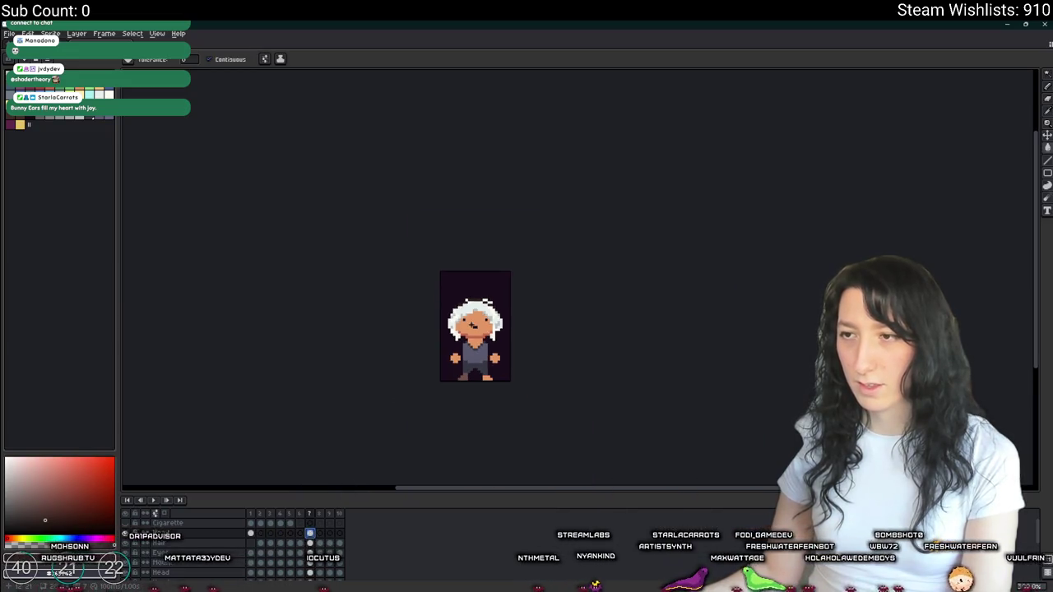
left_click(329, 534)
left_click(261, 534)
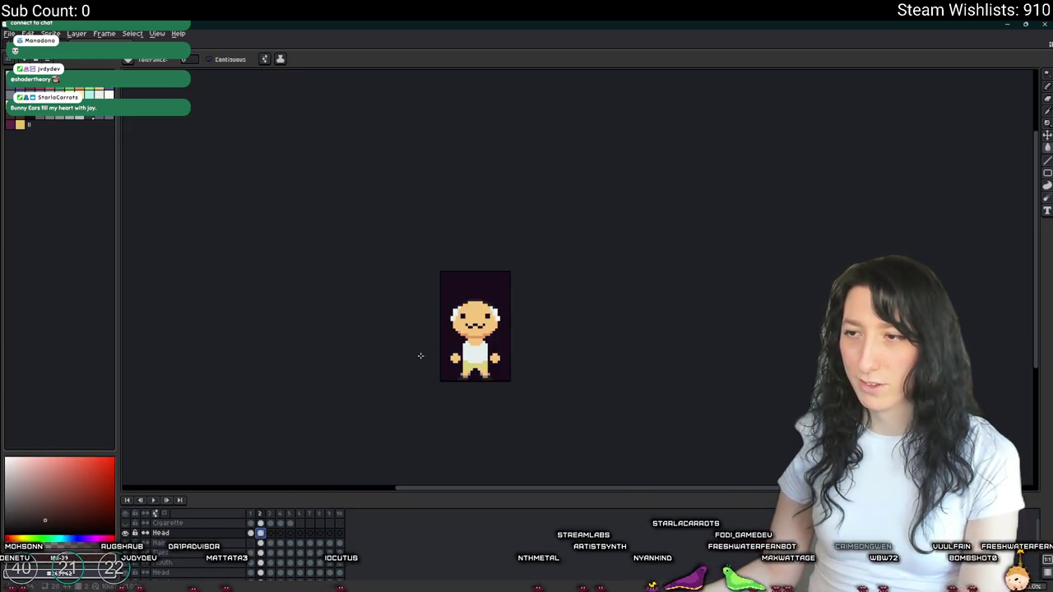
scroll(416, 359, "up", 4)
left_click(270, 533)
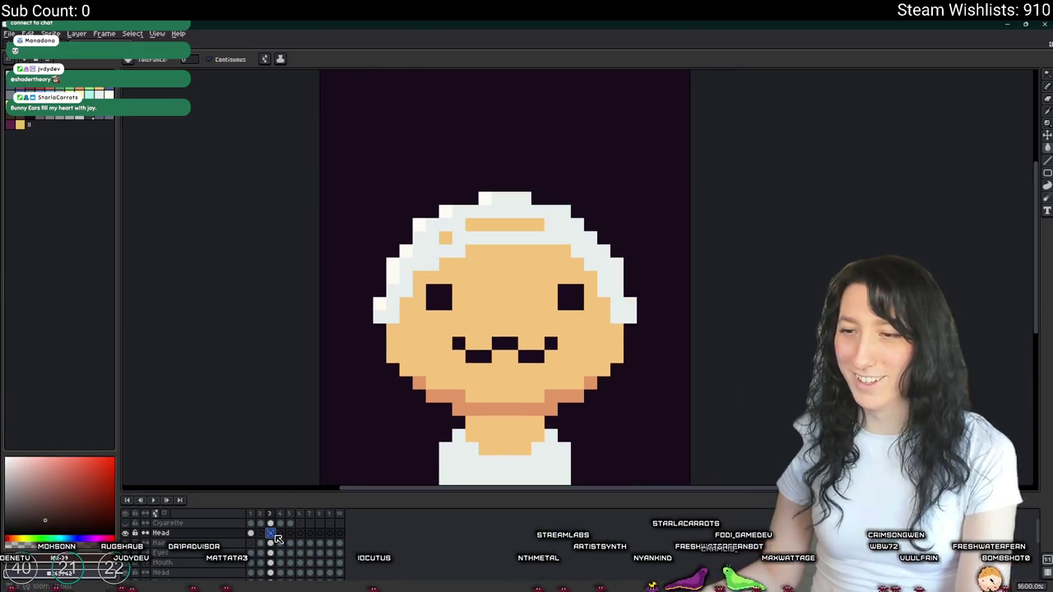
scroll(397, 301, "down", 3)
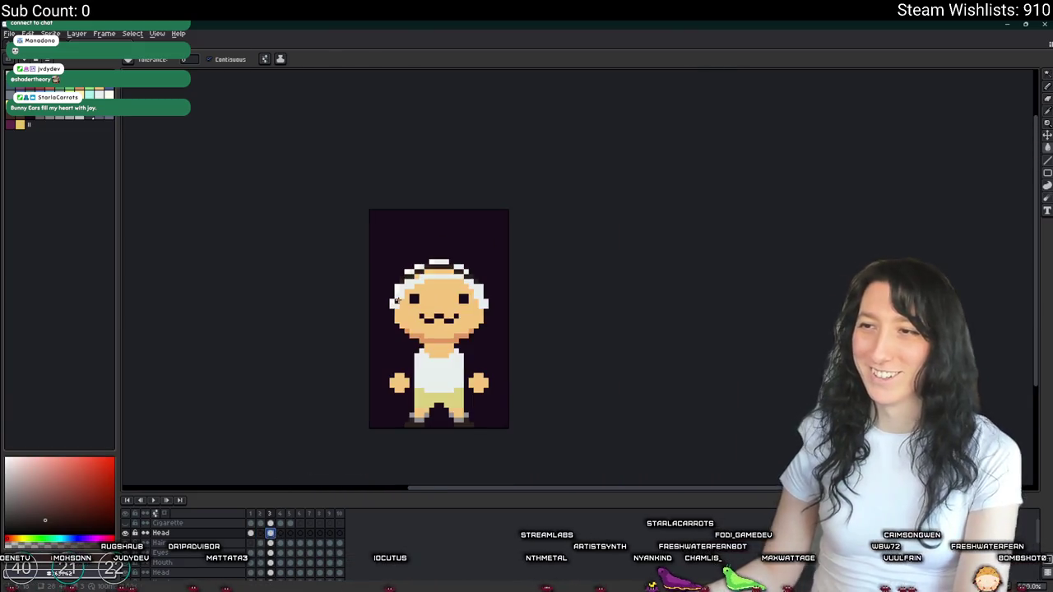
Return to frame 1, hide the background layer, and select the Head cel.
left_click(251, 534)
scroll(420, 272, "up", 3)
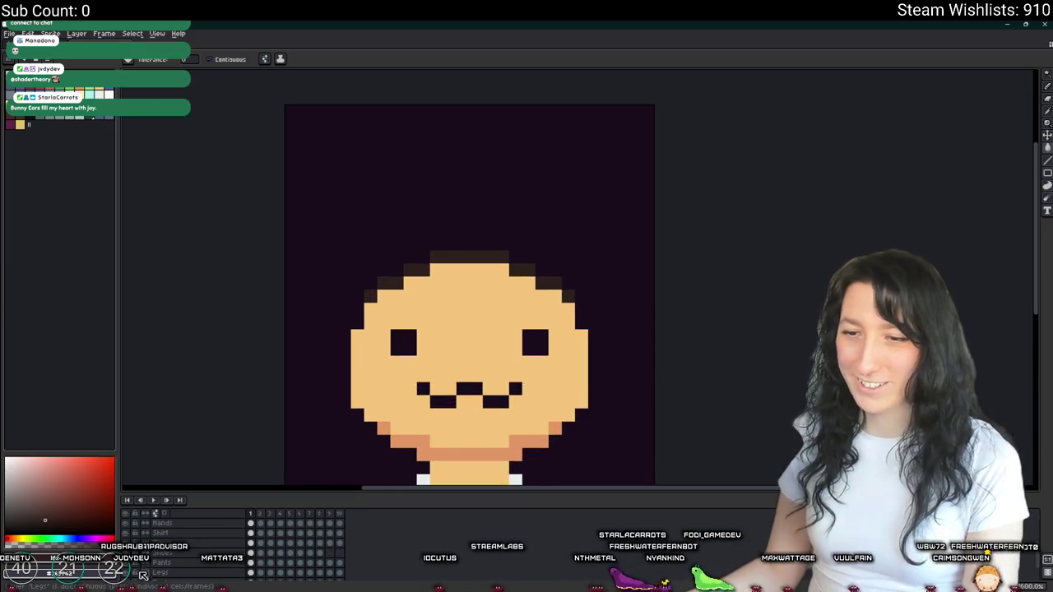
scroll(165, 552, "down", 2)
left_click(136, 576)
scroll(237, 536, "up", 2)
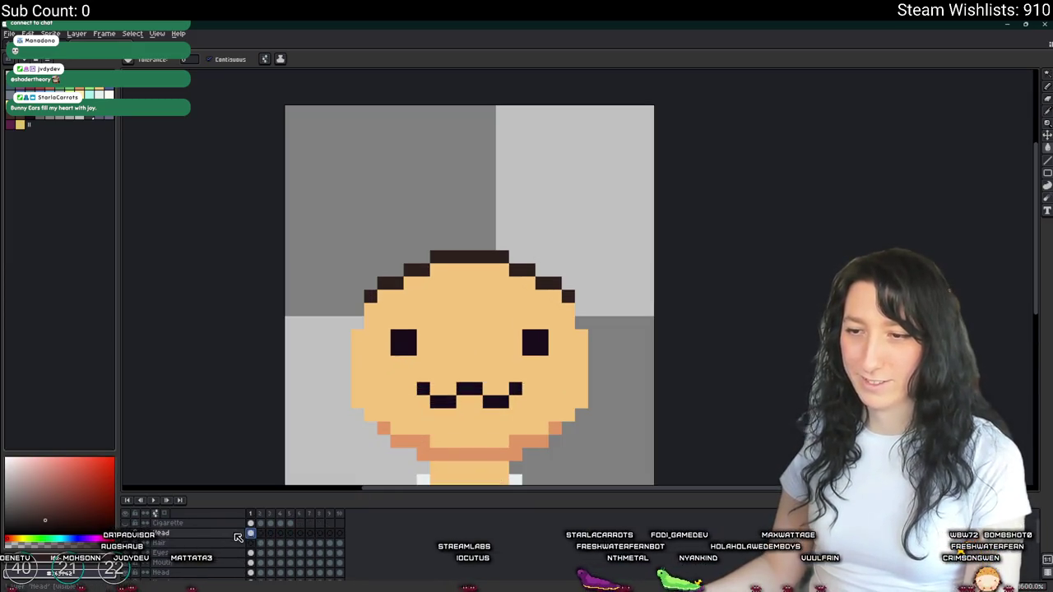
left_click(251, 535)
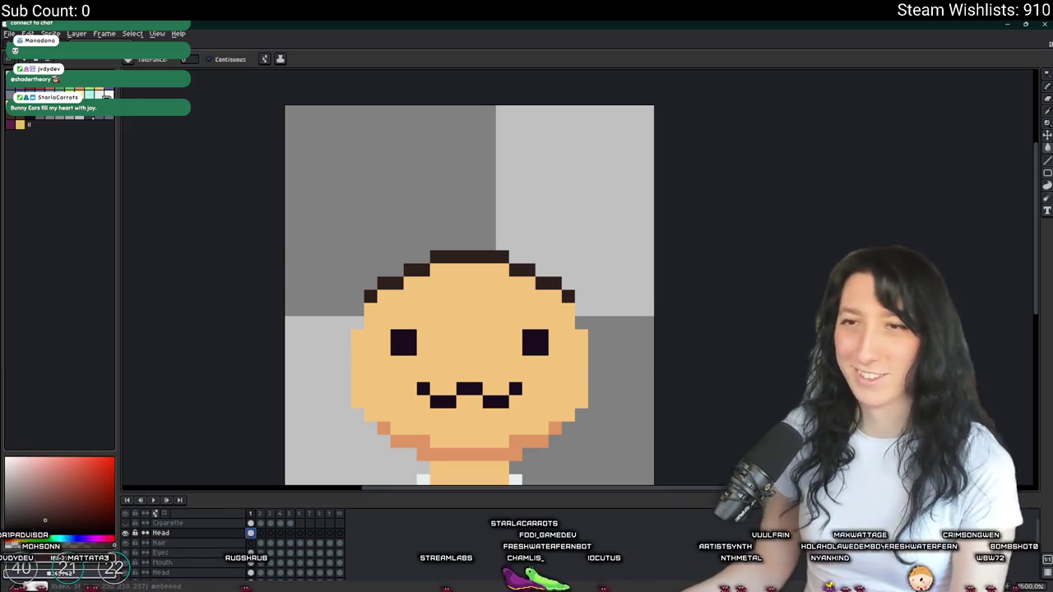
Draw a bunny ear outline above the head's left side and fill it white.
key("b")
scroll(412, 302, "up", 5)
left_click(422, 297)
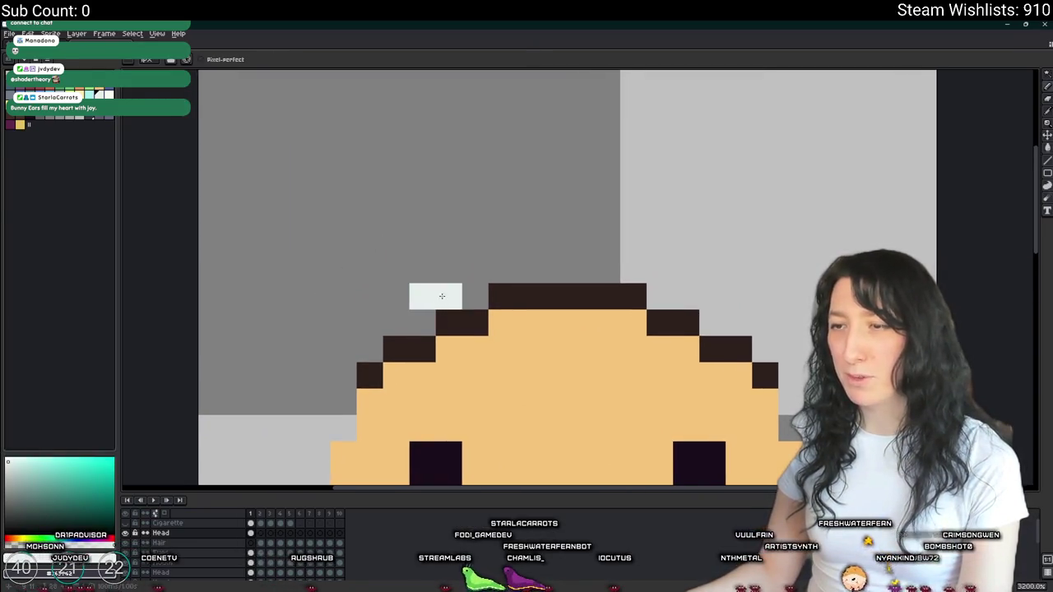
scroll(442, 297, "down", 1)
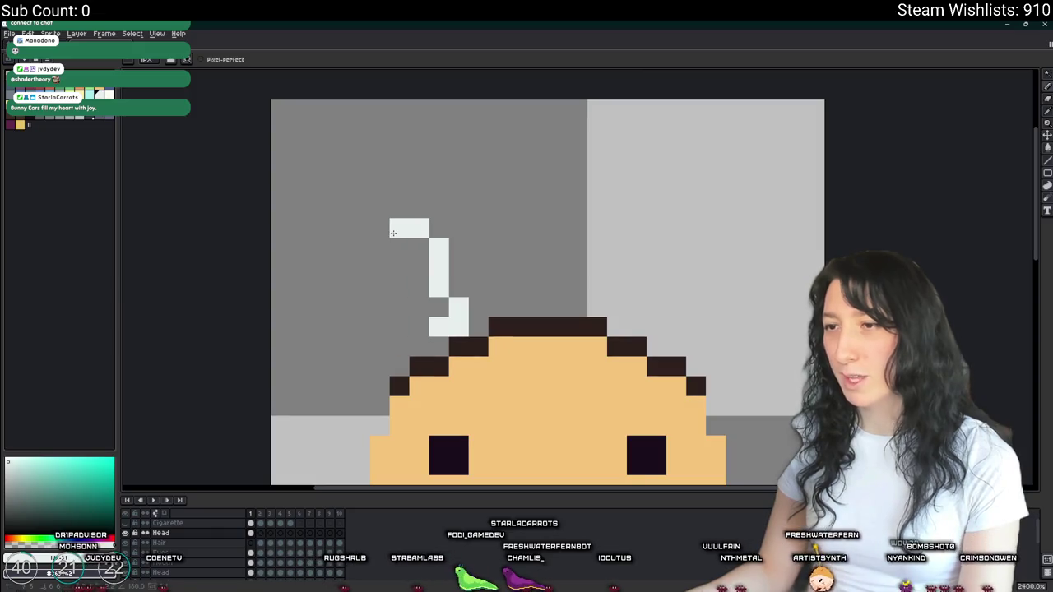
key("g")
left_click(420, 309)
scroll(432, 329, "down", 8)
scroll(437, 309, "up", 5)
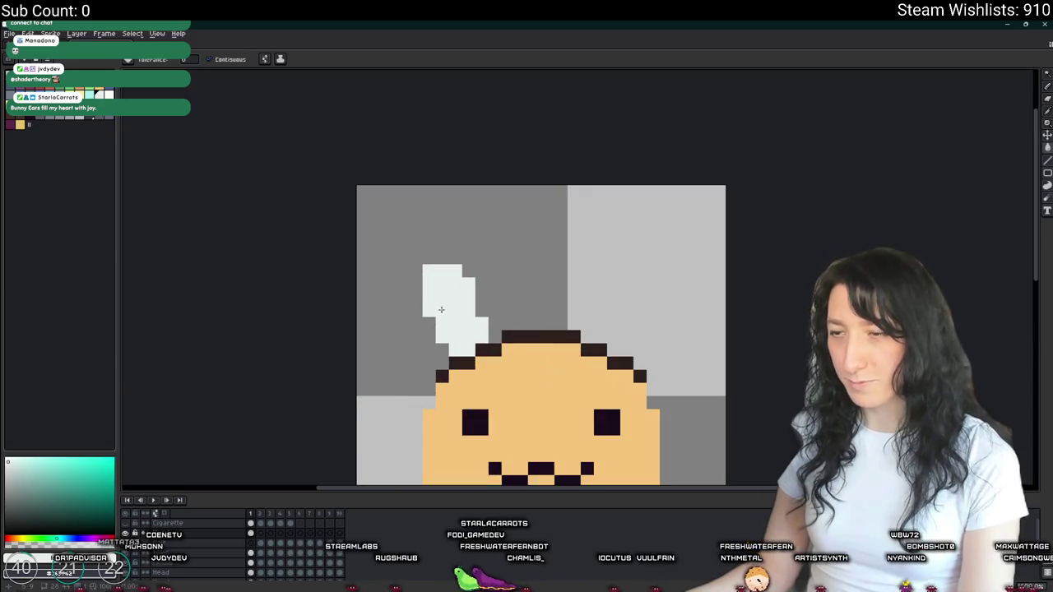
scroll(437, 309, "up", 1)
scroll(444, 308, "up", 1)
Duplicate the ear, flip it horizontally, and place it above the head's right side.
key("w")
left_click(421, 343)
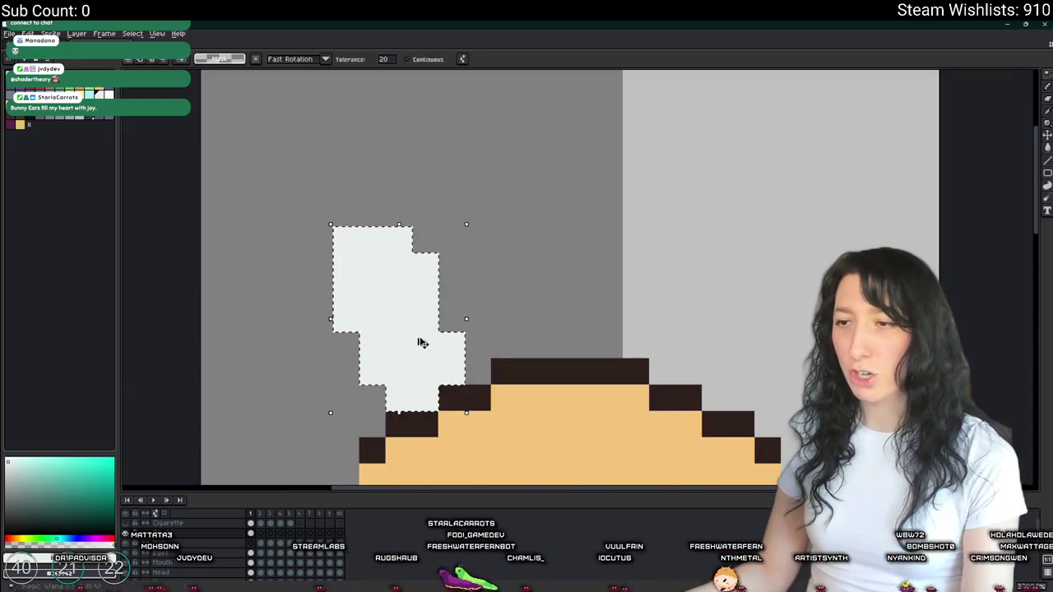
key("ctrl+c")
key("ctrl+v")
scroll(421, 344, "right", 3)
key("shift+h")
left_click_drag(318, 353, 654, 344)
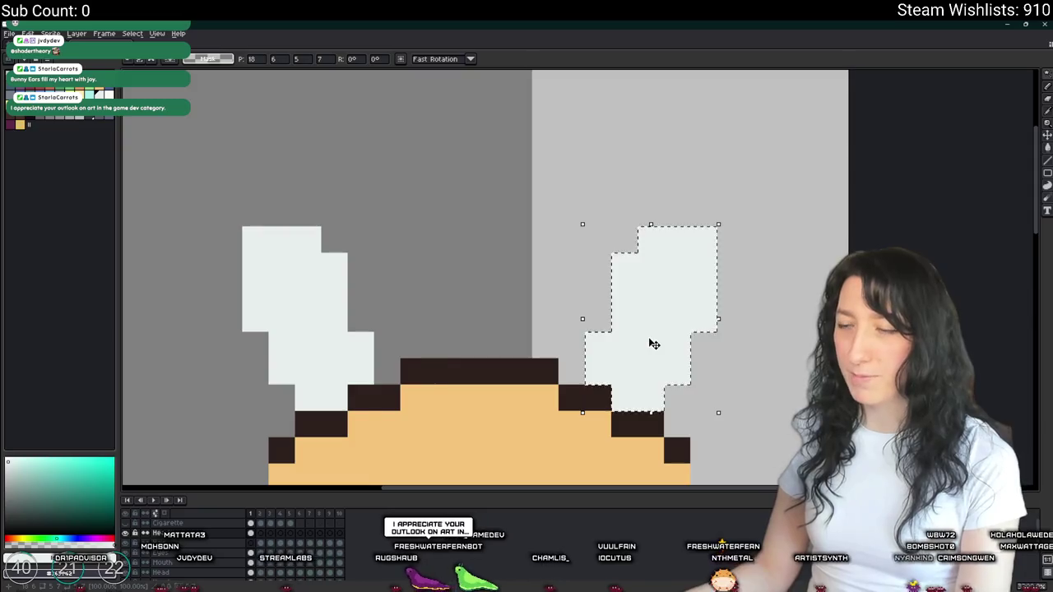
scroll(655, 344, "down", 5)
scroll(577, 330, "right", 2)
scroll(522, 264, "up", 4)
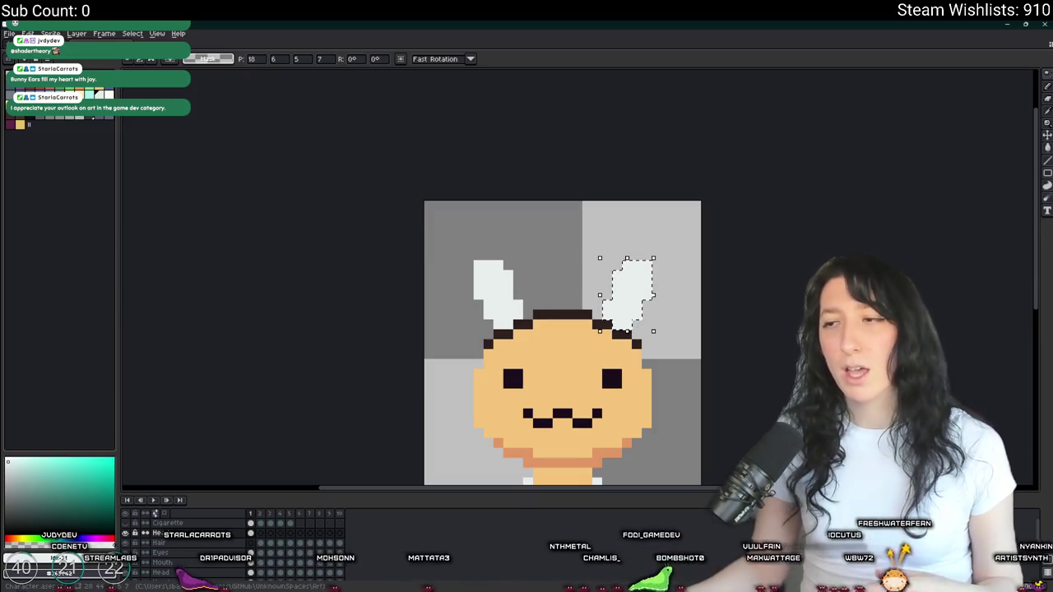
key("Escape")
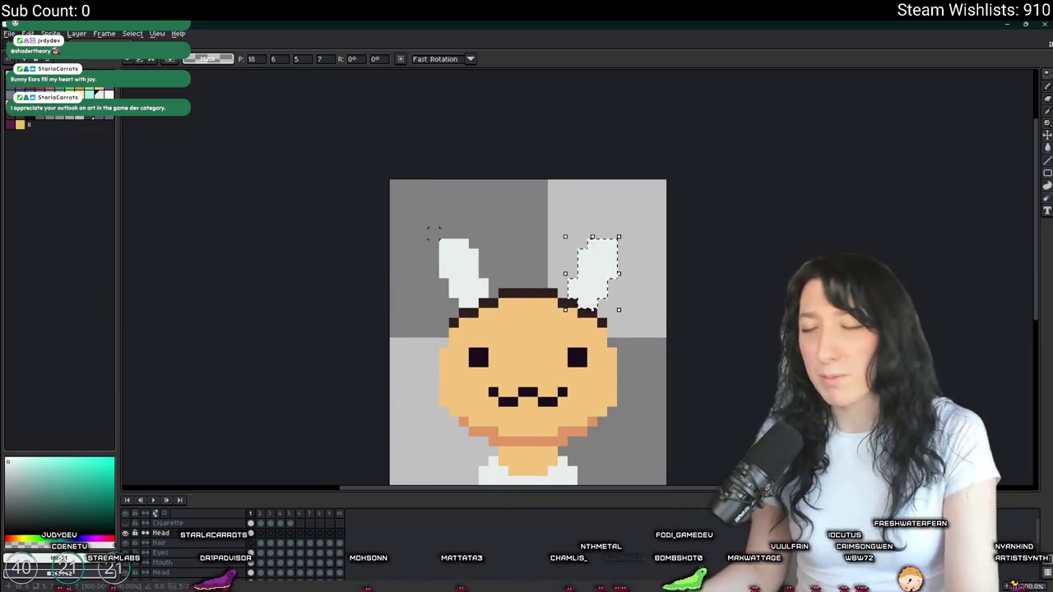
Deselect the mirrored ear and extend the left ear up into a taller tip.
key("ctrl+d")
scroll(432, 223, "up", 1)
key("b")
scroll(488, 335, "up", 2)
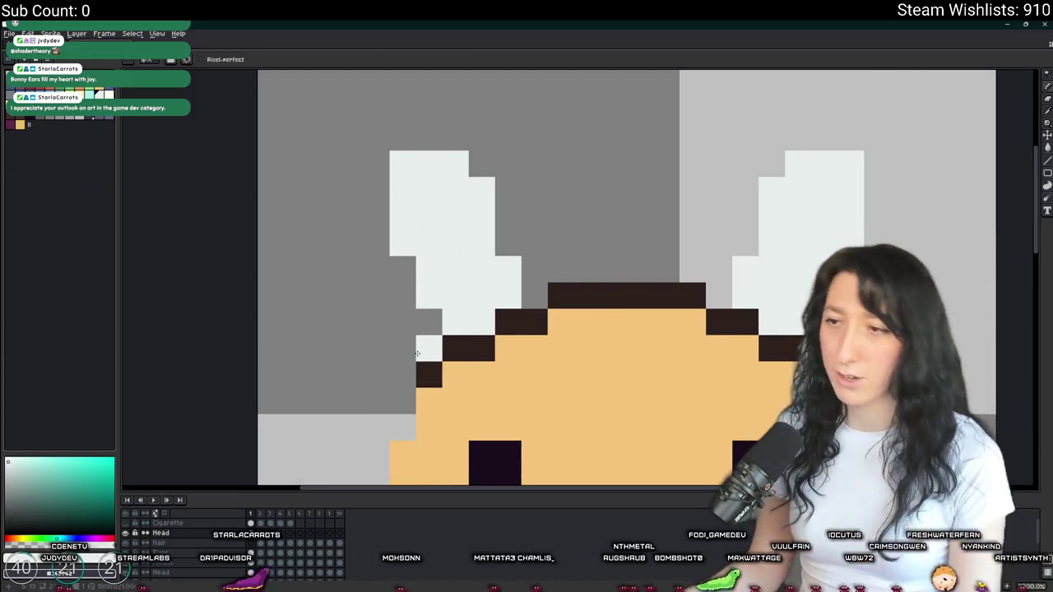
mouse_move(418, 339)
left_mouse_down()
mouse_move(400, 235)
mouse_move(371, 175)
left_mouse_up()
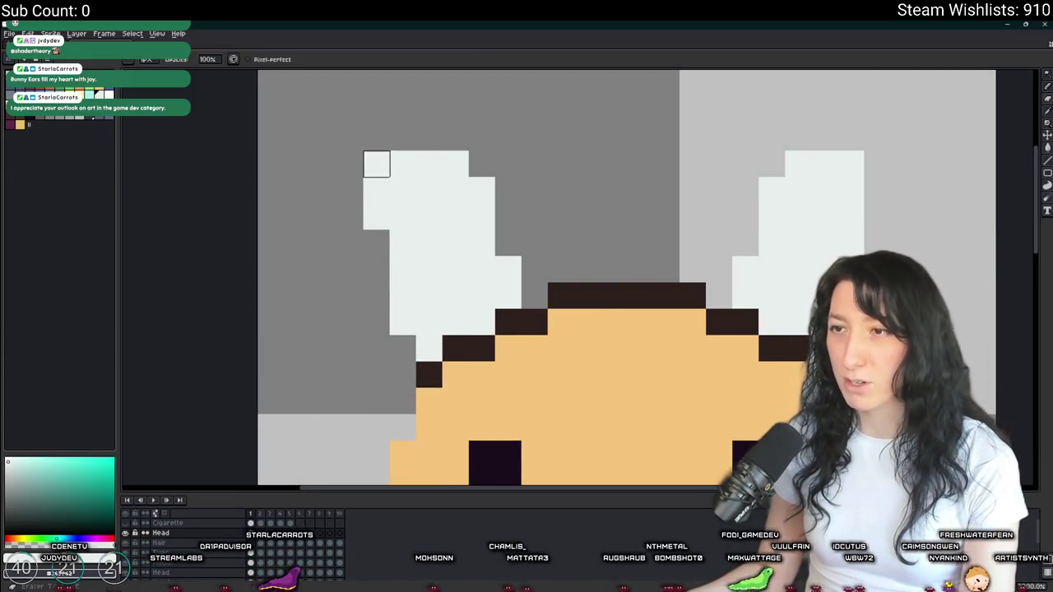
scroll(371, 172, "down", 2)
scroll(399, 194, "up", 1)
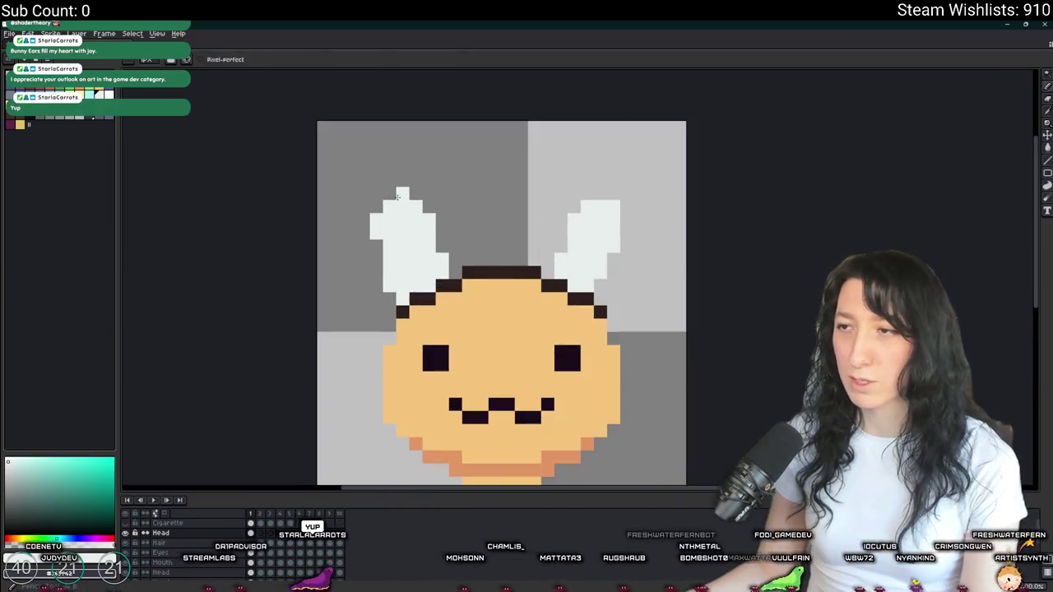
Select the right ear by colour and delete it, leaving only the left ear.
key("w")
scroll(386, 219, "down", 1)
left_click(377, 247)
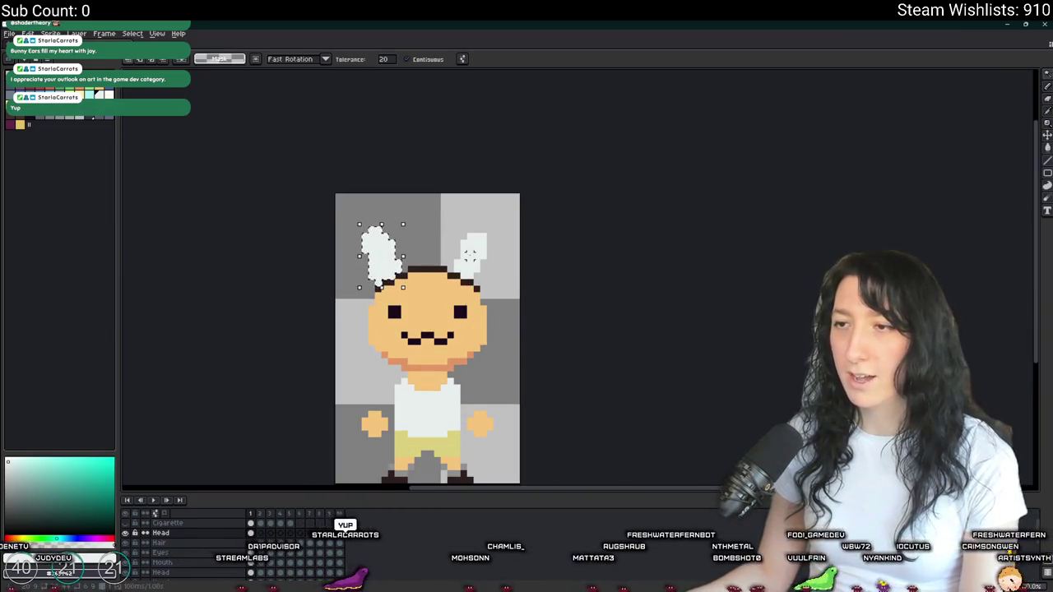
left_click(469, 254)
key("Delete")
scroll(367, 241, "up", 1)
scroll(458, 269, "down", 2)
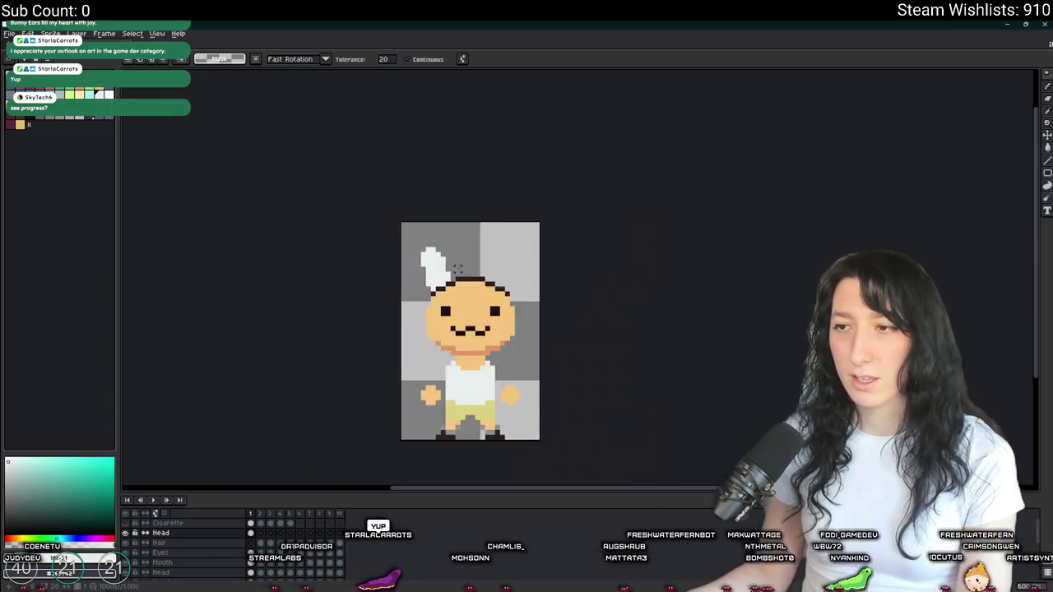
key("b")
scroll(458, 268, "up", 4)
scroll(454, 290, "down", 9)
scroll(461, 292, "down", 2)
scroll(469, 293, "up", 2)
scroll(474, 293, "up", 4)
scroll(476, 293, "up", 3)
scroll(425, 263, "down", 4)
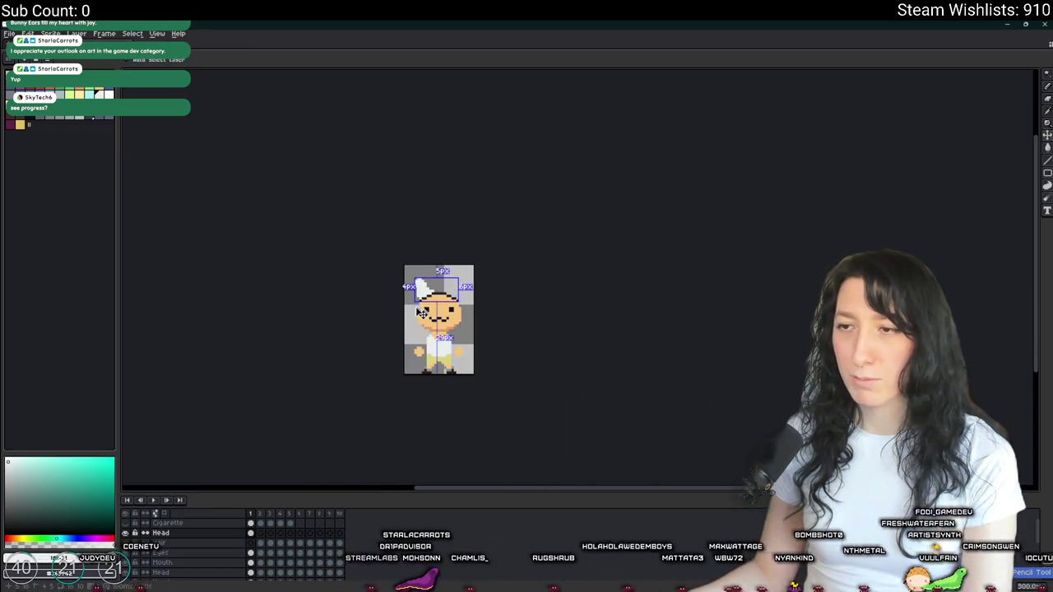
scroll(411, 310, "up", 2)
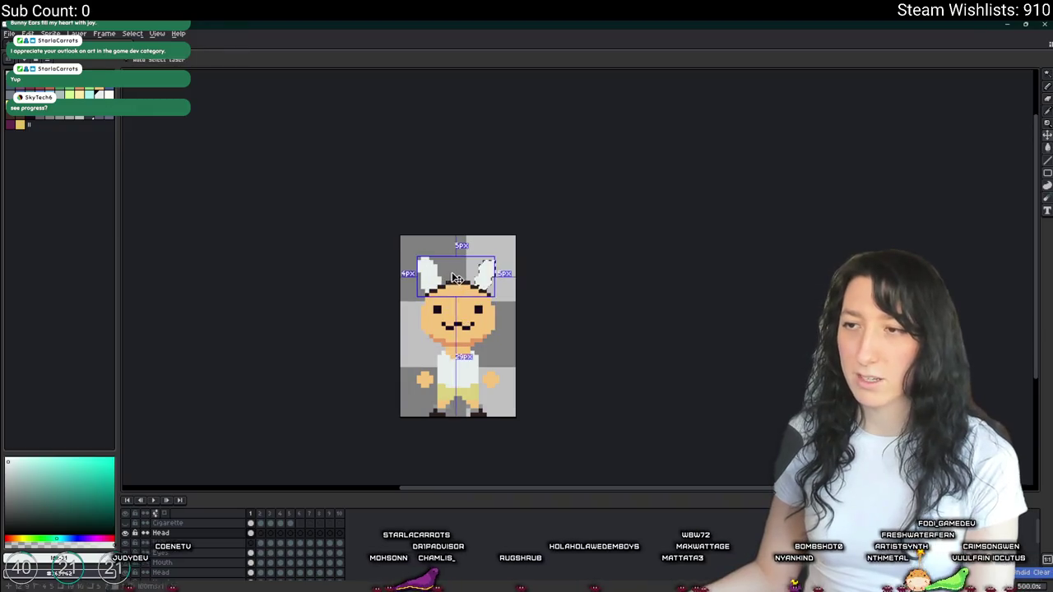
scroll(457, 279, "up", 3)
scroll(455, 283, "up", 4)
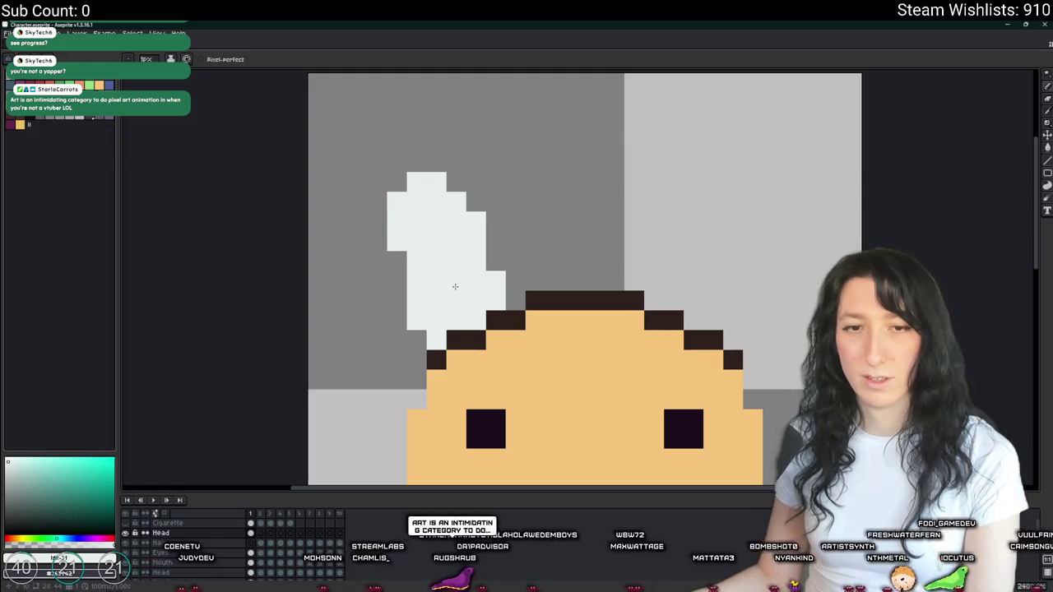
Step through the palette to a pink drawing colour for the ear lining.
key("0")
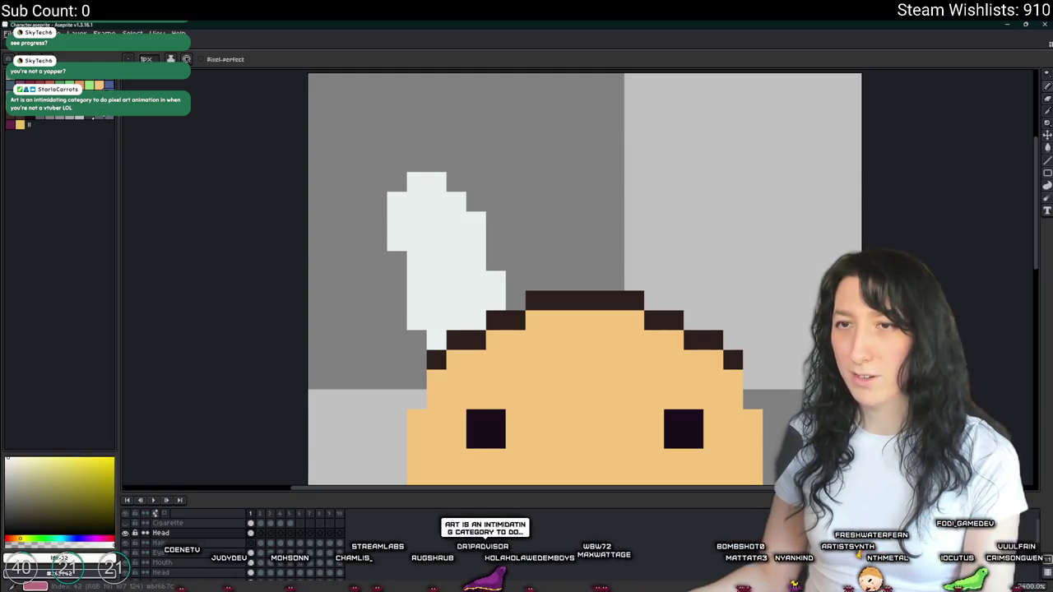
key("0")
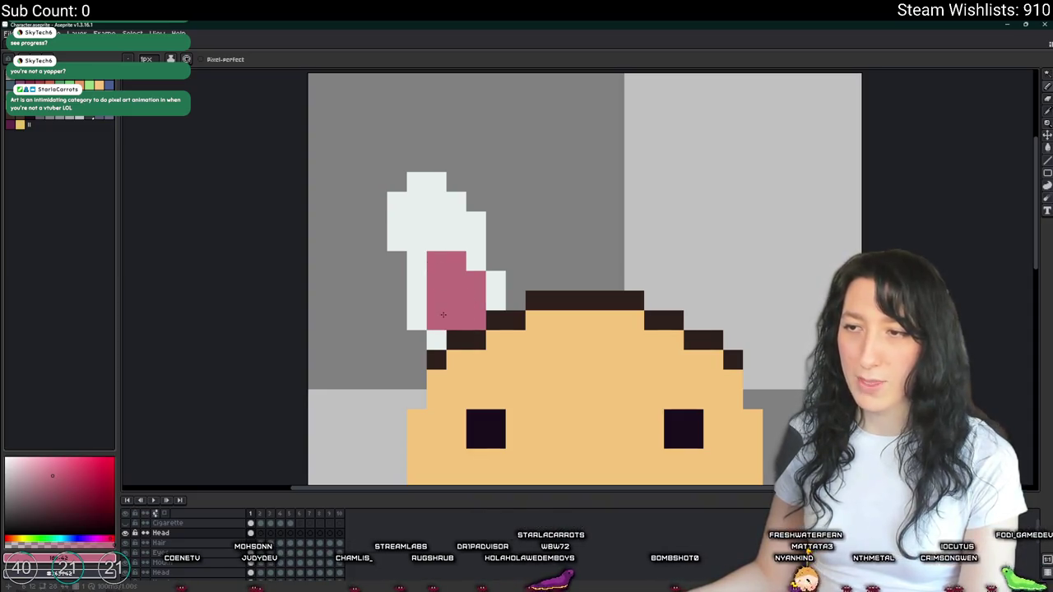
scroll(431, 324, "down", 6)
scroll(442, 329, "up", 1)
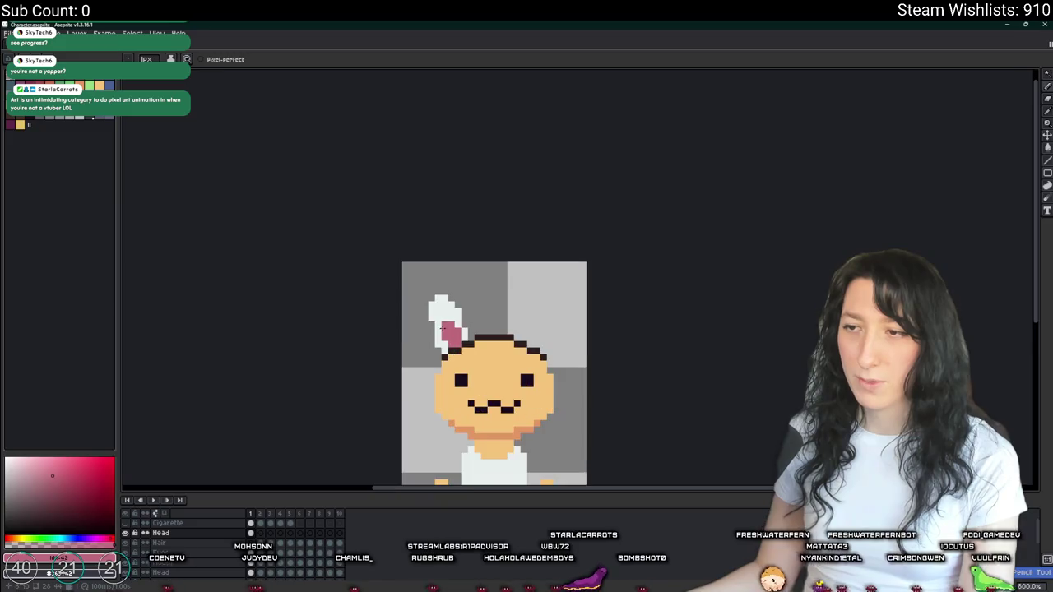
scroll(442, 316, "down", 3)
scroll(443, 316, "up", 2)
scroll(444, 316, "up", 1)
Copy the left ear across to the head's right side and commit it.
key("w")
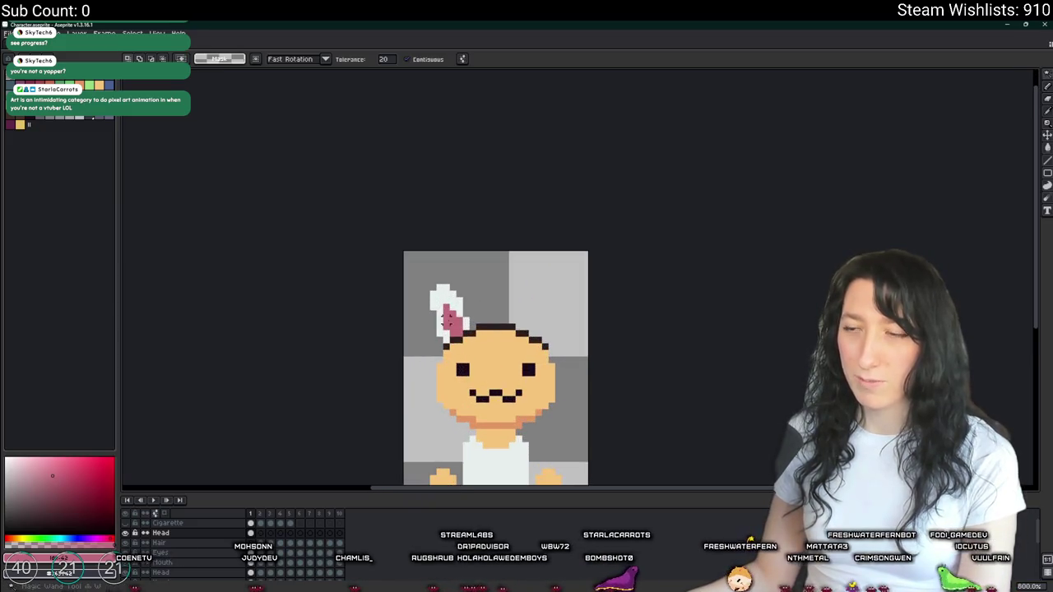
scroll(459, 330, "up", 2)
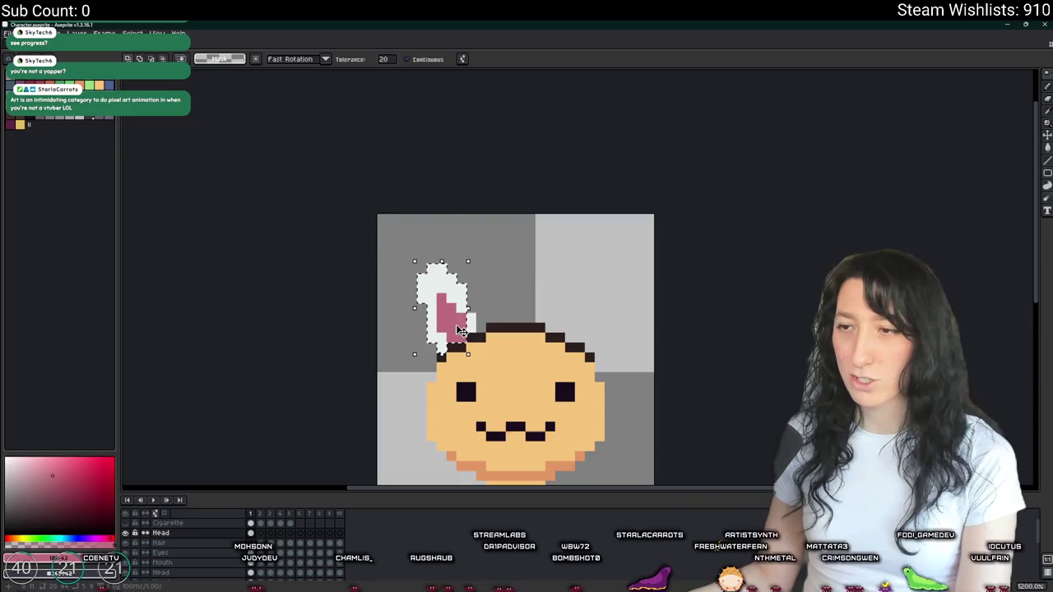
scroll(471, 328, "up", 3)
mouse_move(406, 306)
left_mouse_down()
mouse_move(683, 267)
mouse_move(697, 294)
left_mouse_up()
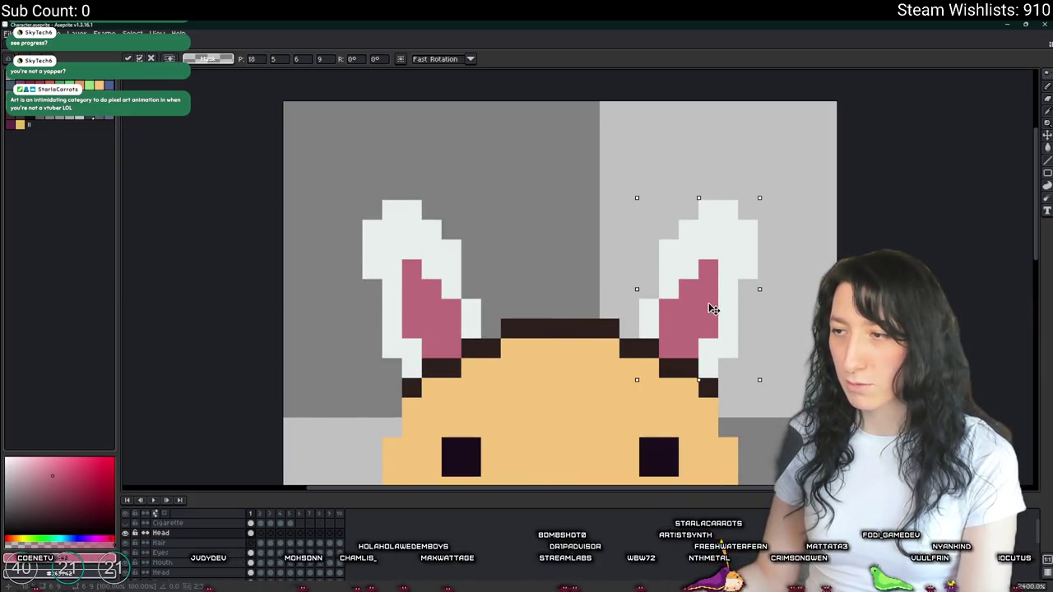
scroll(711, 305, "down", 8)
key("w")
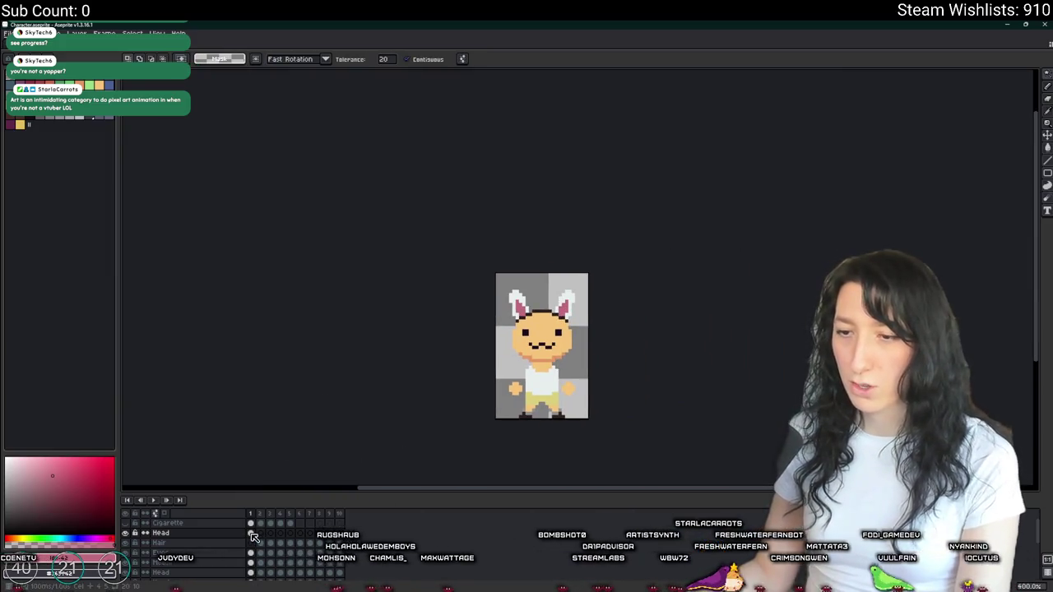
left_click(292, 534)
key("Right")
key("Right")
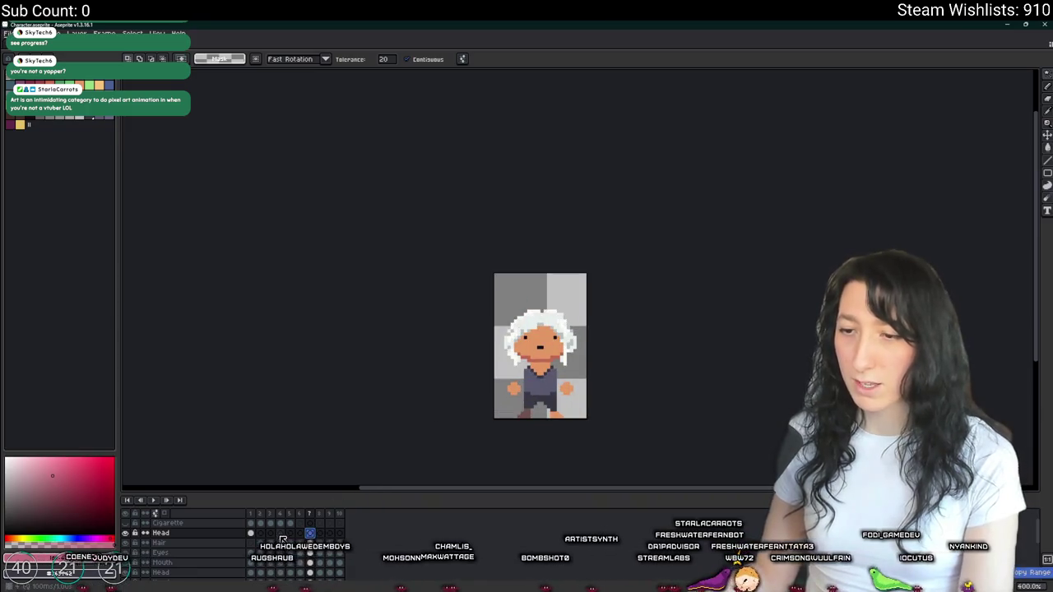
left_click(280, 534)
key("Right")
key("Right")
key("Right")
key("Right")
key("Right")
left_click(340, 535)
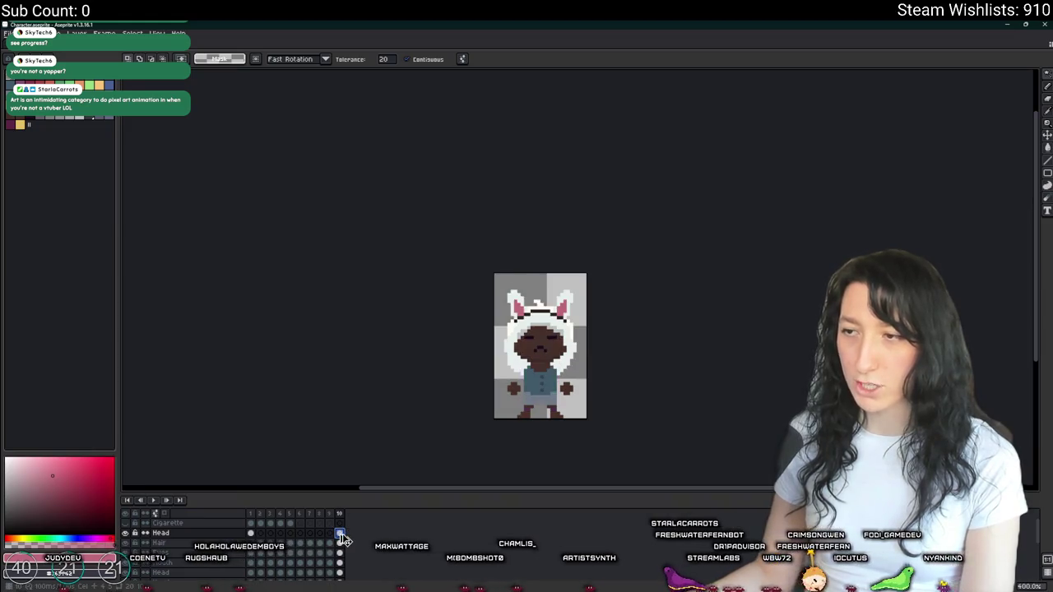
scroll(478, 361, "down", 2)
scroll(494, 362, "up", 2)
scroll(570, 266, "up", 1)
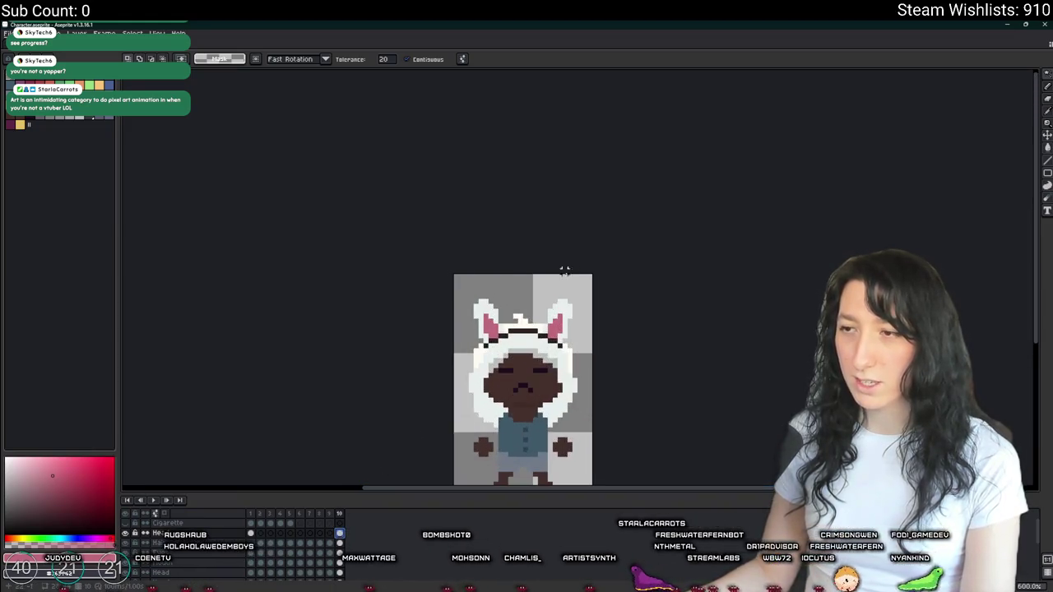
left_click(281, 535)
scroll(418, 320, "down", 2)
scroll(418, 320, "down", 1)
scroll(436, 338, "up", 3)
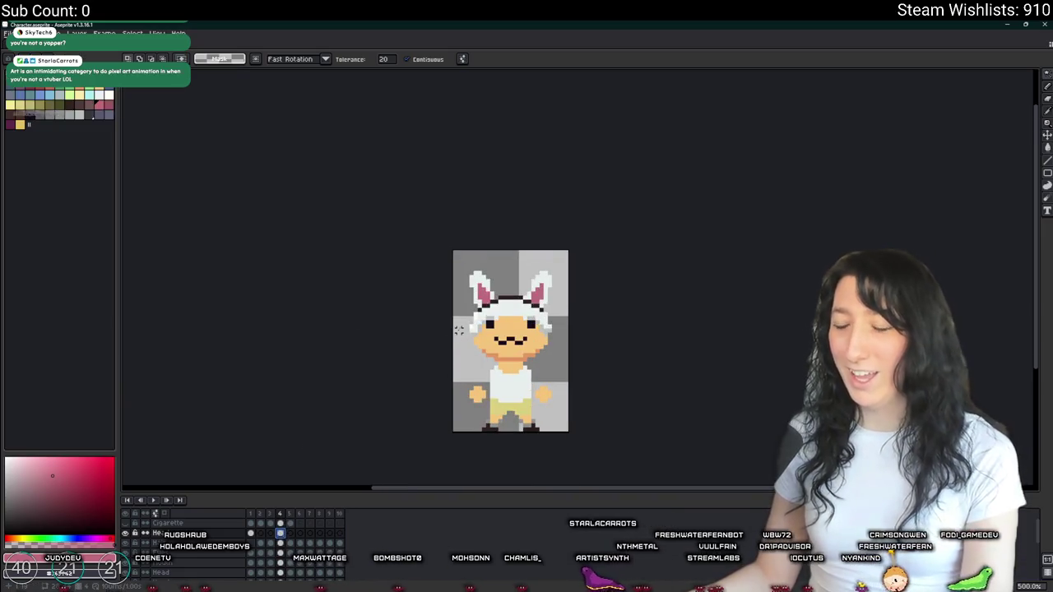
left_click(261, 534)
left_click(252, 534)
left_click(251, 535)
scroll(494, 342, "up", 2)
scroll(452, 342, "down", 2)
scroll(456, 342, "down", 3)
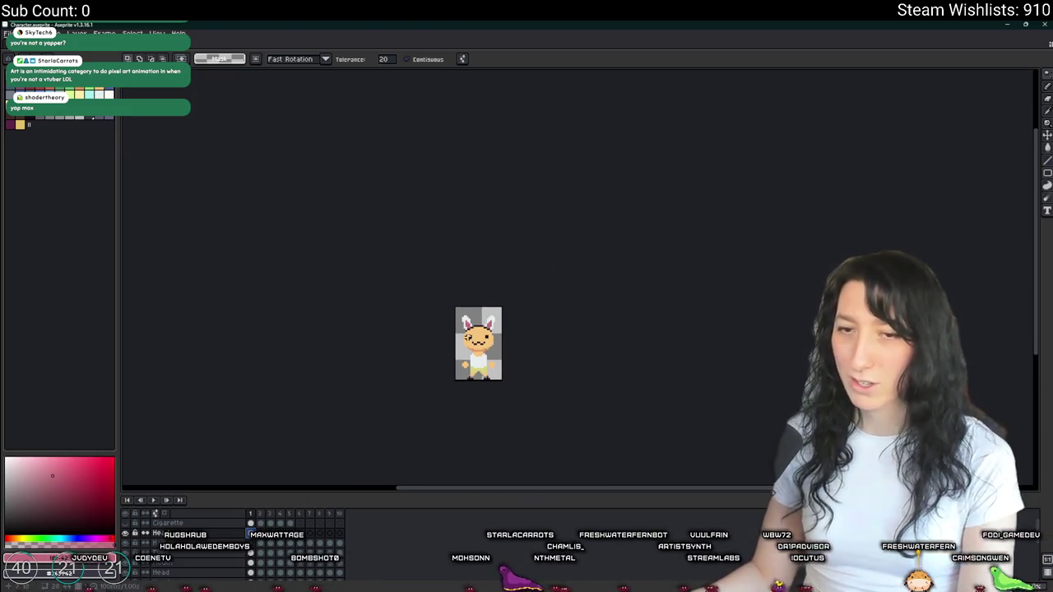
scroll(486, 334, "up", 2)
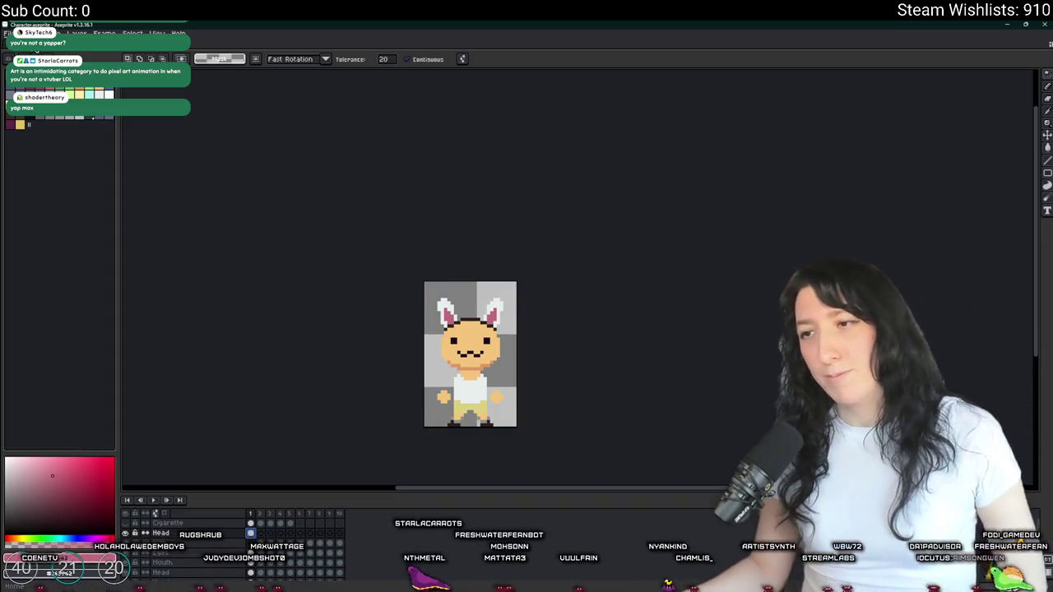
Solo the Head layer so only the pink-lined ears and dark band show.
scroll(455, 354, "up", 3)
scroll(451, 356, "up", 1)
scroll(377, 444, "down", 1)
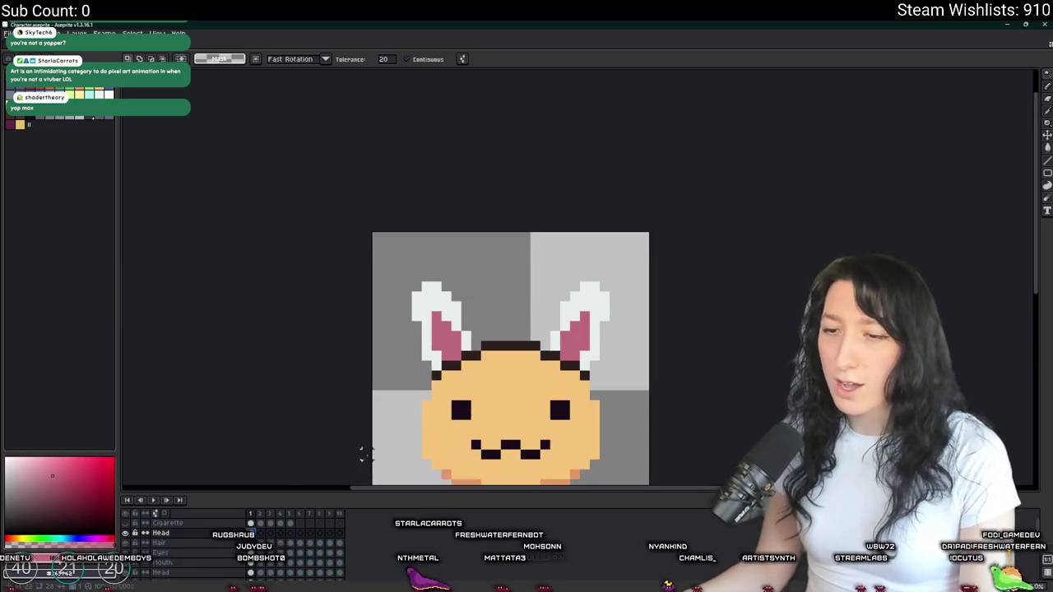
left_click(125, 523)
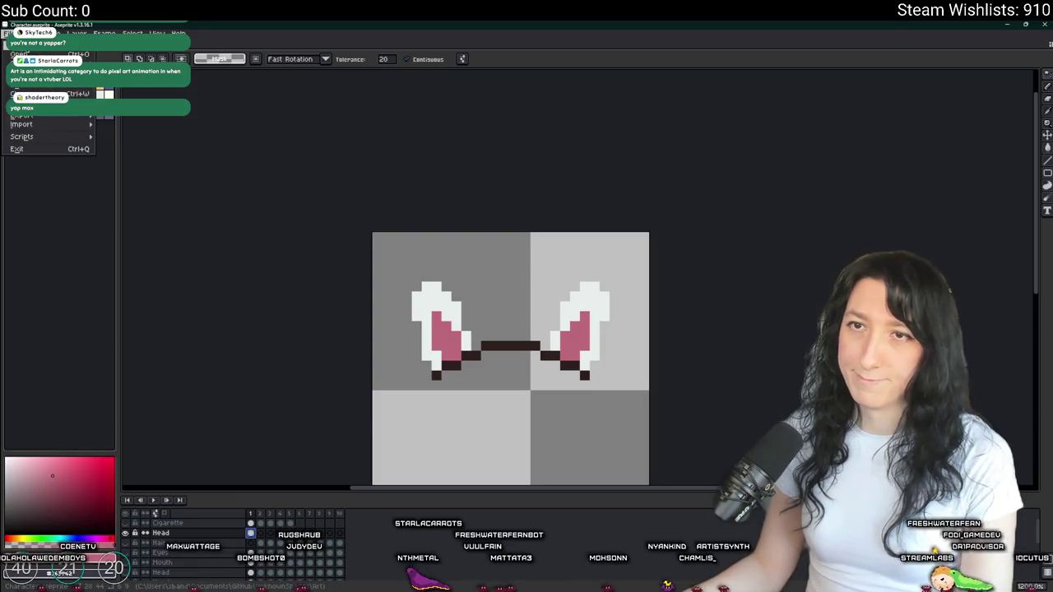
key("ctrl+n")
Create a new 48×48 pixel sprite.
type("48")
key("Tab")
type("48")
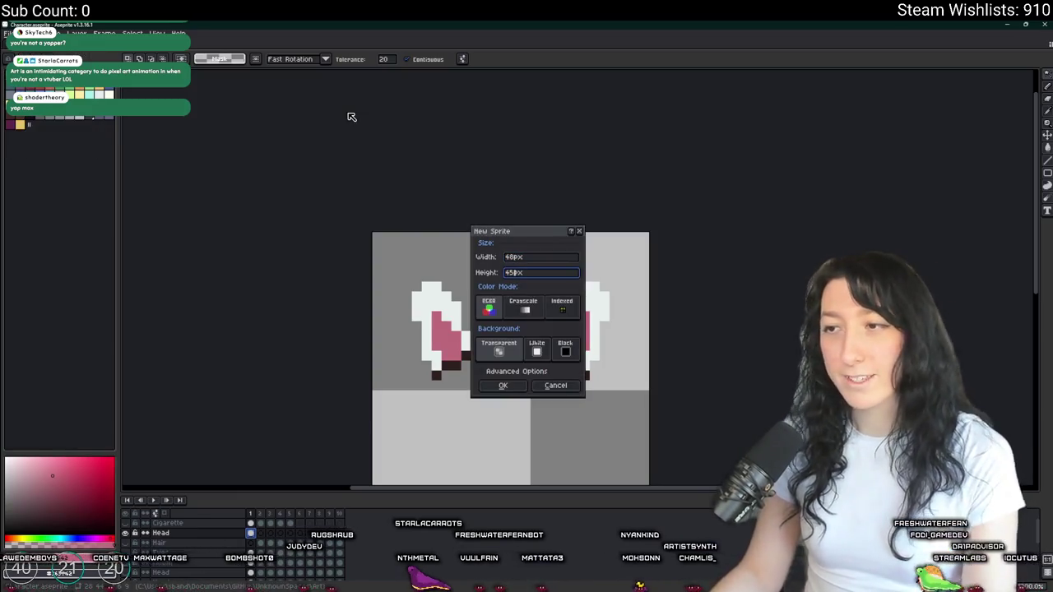
key("Return")
scroll(616, 298, "up", 3)
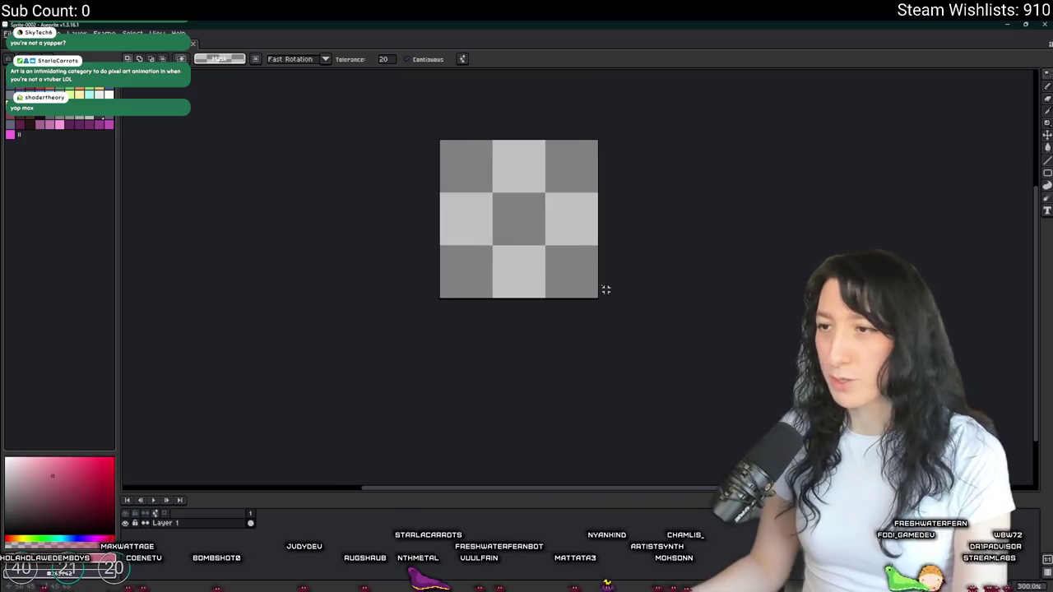
scroll(583, 329, "up", 2)
Paste the bunny ears, centre and enlarge them, then add two dark pixels below the left ear.
key("ctrl+v")
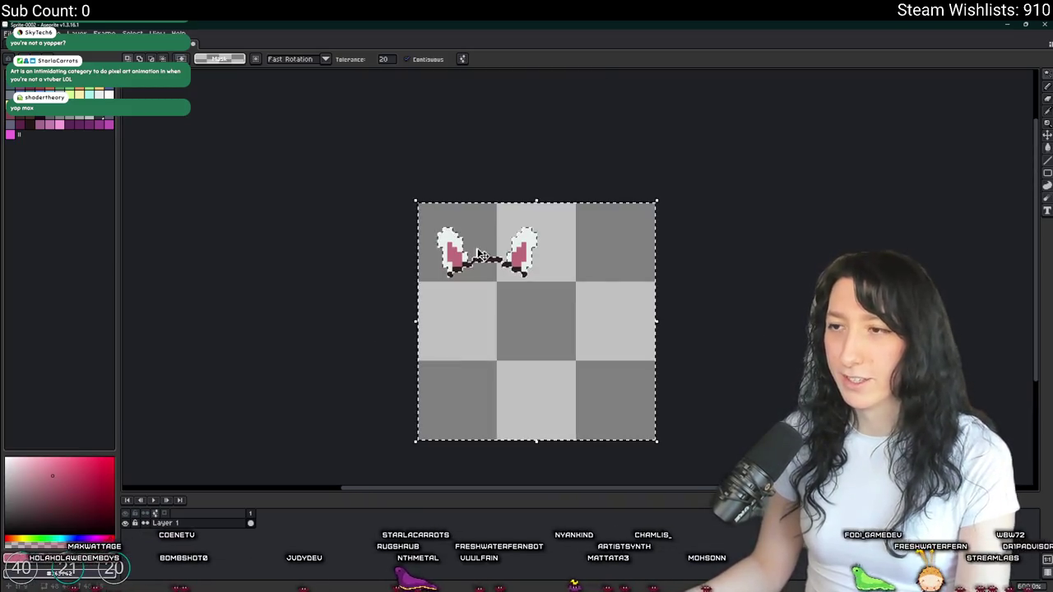
left_click_drag(498, 262, 543, 330)
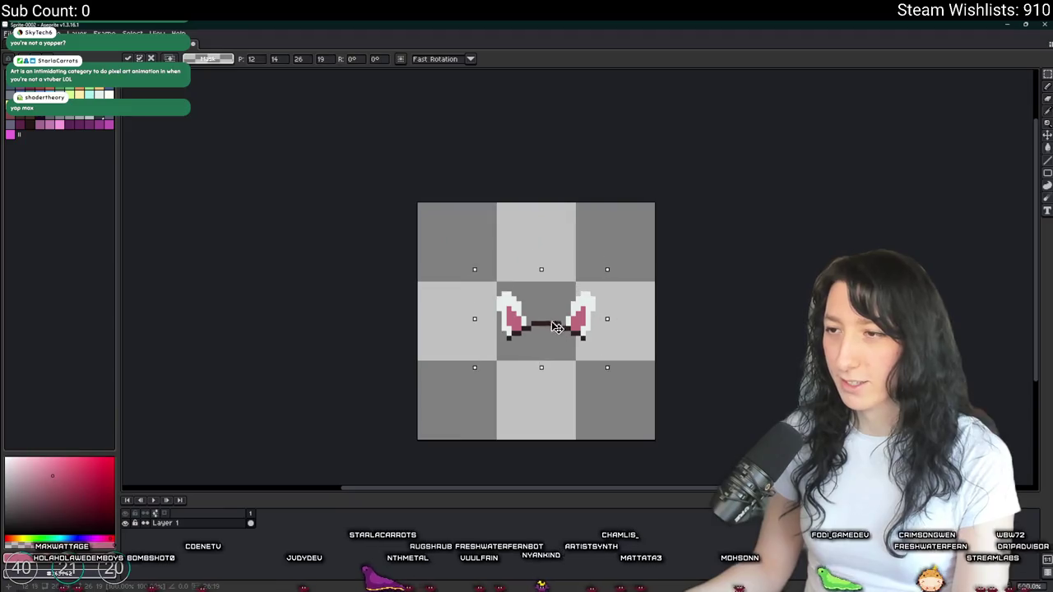
mouse_move(461, 267)
left_mouse_down()
mouse_move(494, 301)
mouse_move(431, 214)
left_mouse_up()
left_click_drag(518, 321, 528, 309)
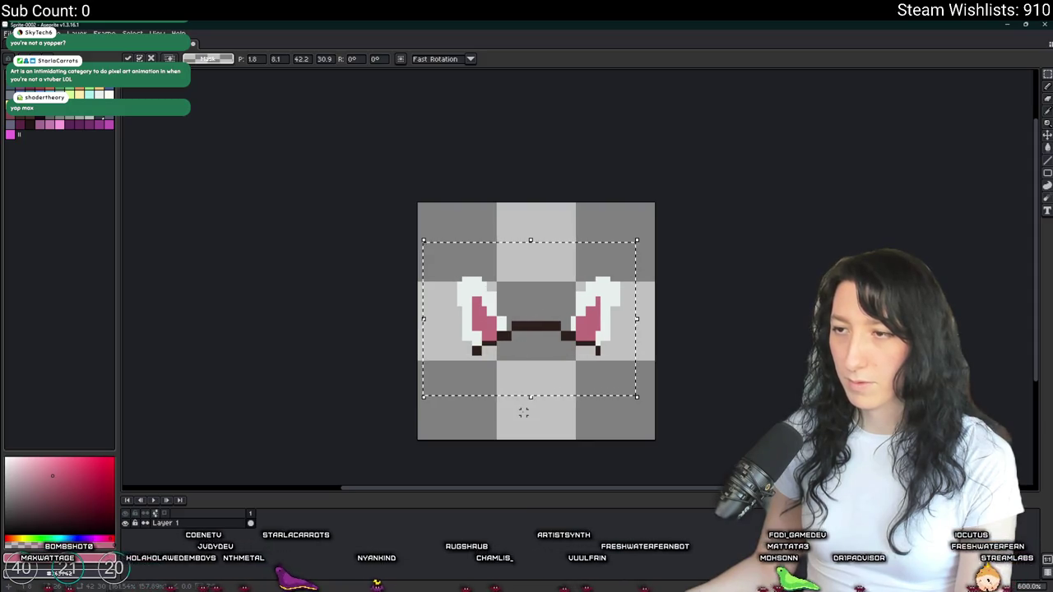
key("Return")
scroll(517, 345, "up", 4)
scroll(510, 305, "up", 2)
left_click_drag(406, 384, 390, 380)
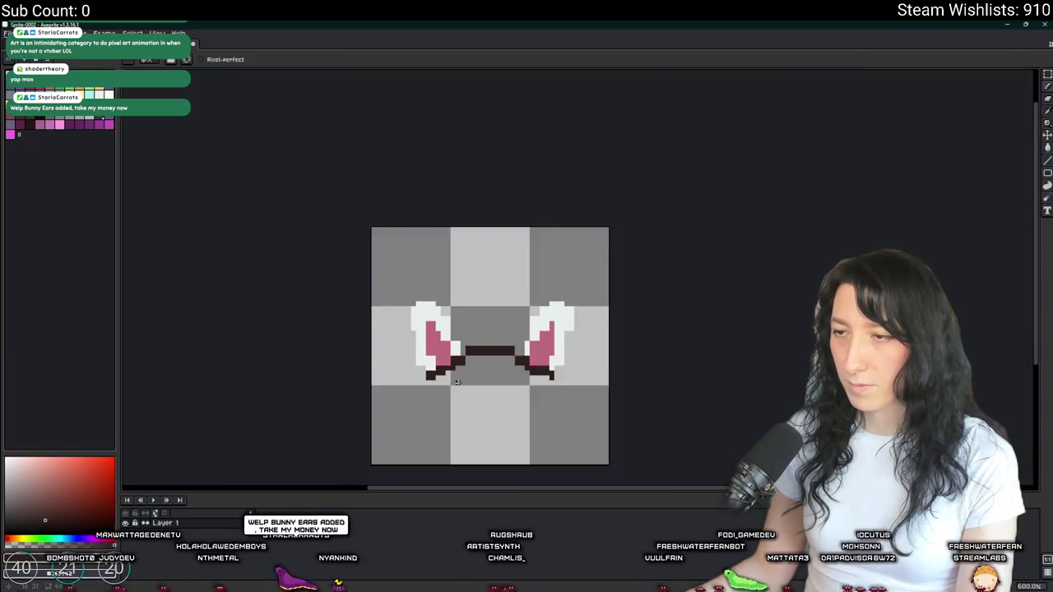
Lower the dark band one row by painting beneath it and clearing its top row.
scroll(474, 346, "down", 5)
scroll(475, 347, "up", 3)
scroll(475, 347, "up", 2)
left_click_drag(455, 376, 642, 375)
left_click_drag(653, 336, 454, 337)
scroll(454, 337, "down", 5)
scroll(493, 377, "up", 5)
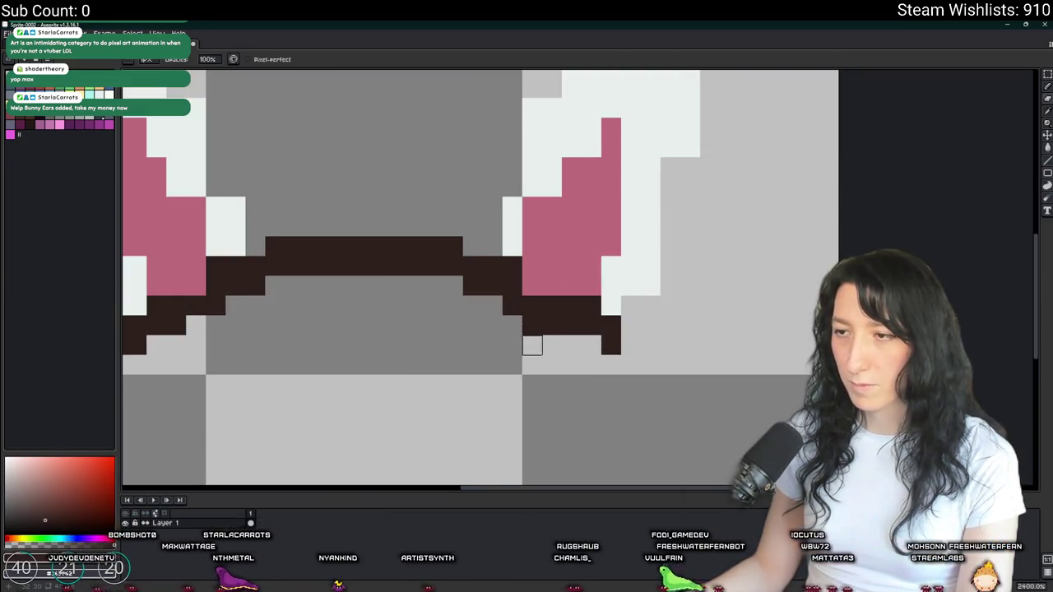
scroll(453, 346, "down", 3)
scroll(560, 350, "down", 2)
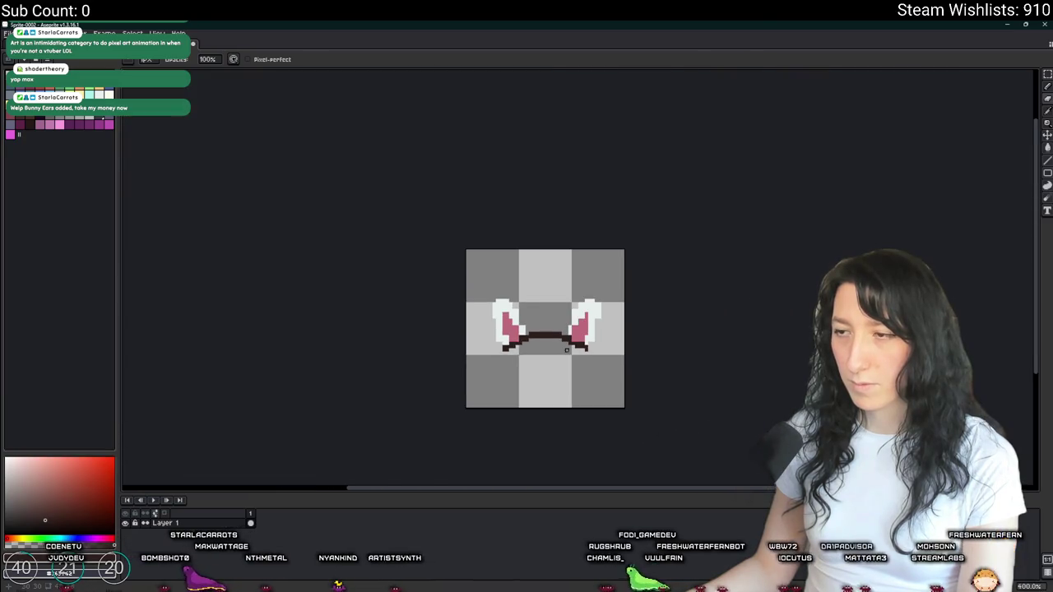
scroll(567, 350, "up", 2)
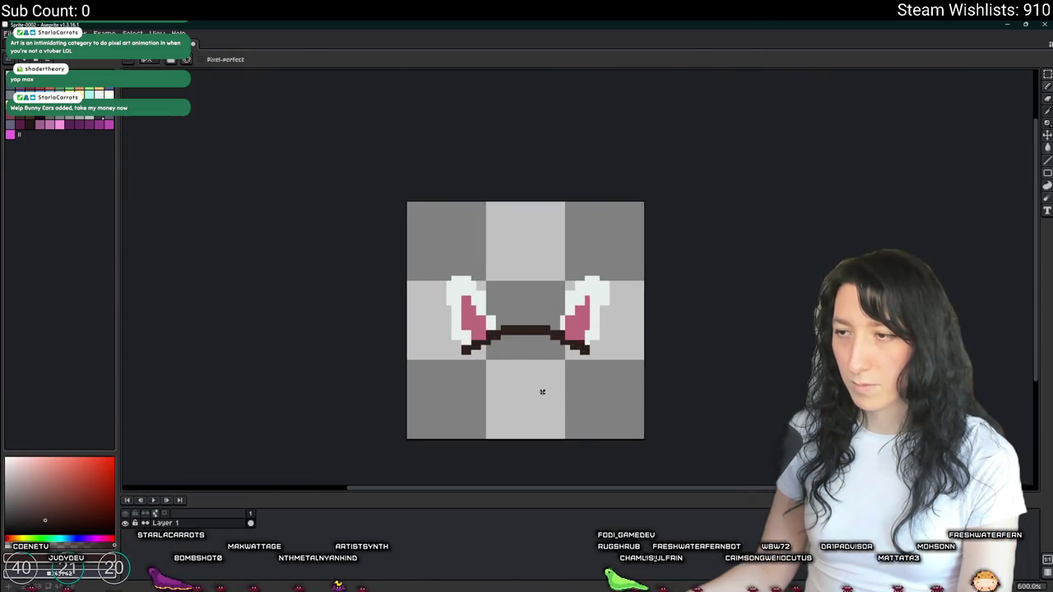
scroll(539, 387, "down", 1)
scroll(535, 379, "down", 2)
scroll(519, 354, "up", 4)
scroll(502, 329, "up", 5)
Pick the ear's white and add a white pixel beside the pink inner ear.
key("alt")
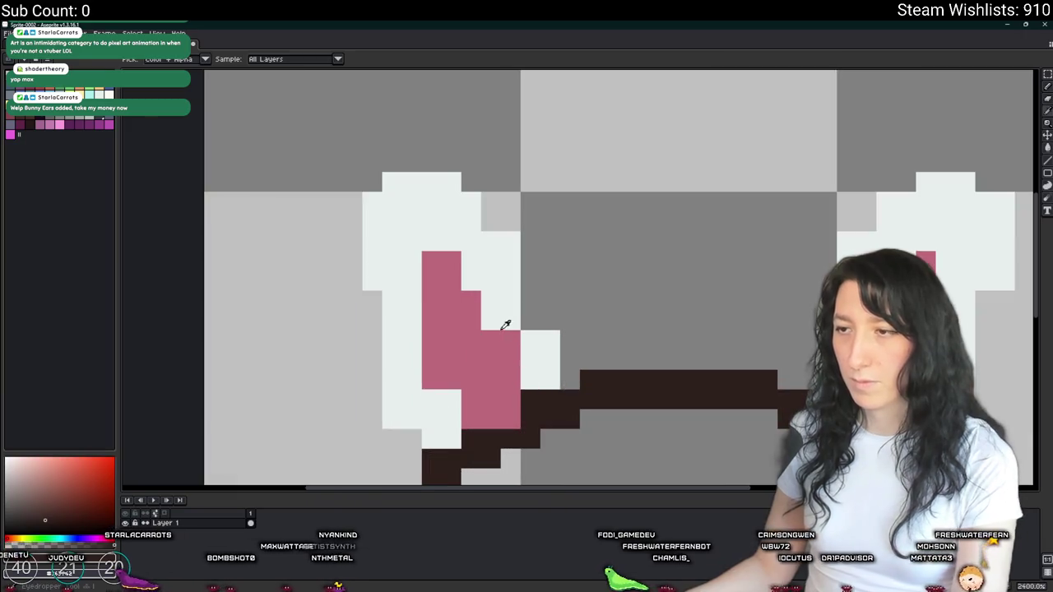
left_click(501, 328, "alt")
left_click(525, 325)
scroll(542, 338, "right", 3)
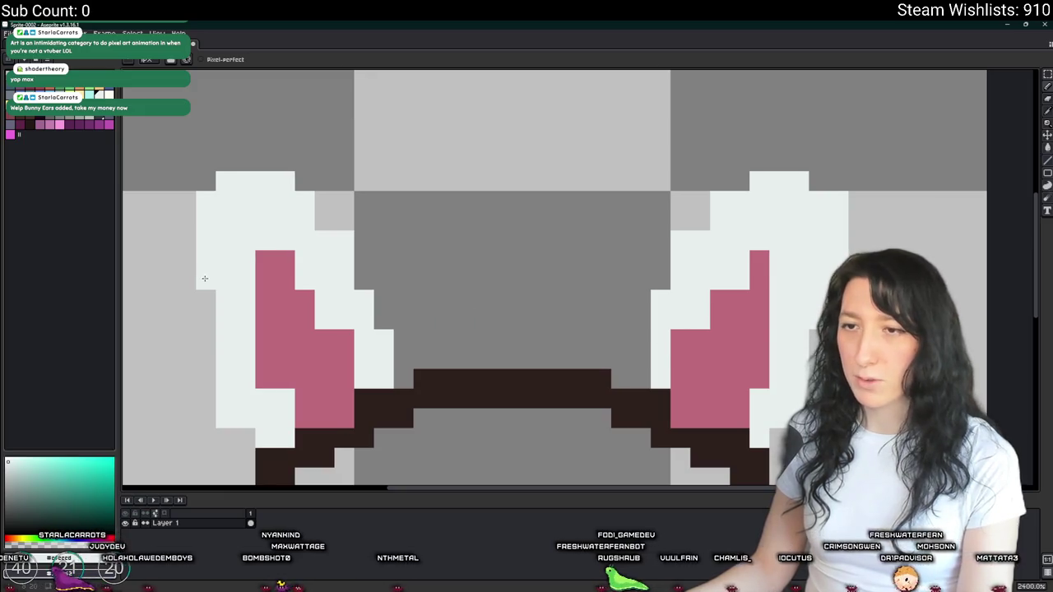
scroll(209, 308, "down", 3)
scroll(210, 341, "down", 4)
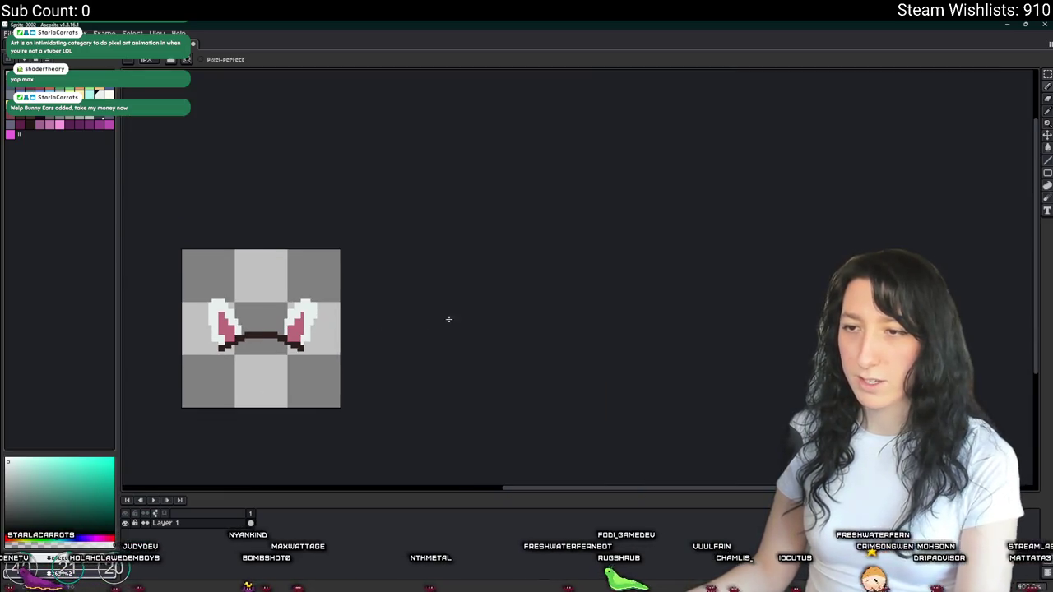
scroll(254, 314, "up", 5)
scroll(254, 313, "up", 4)
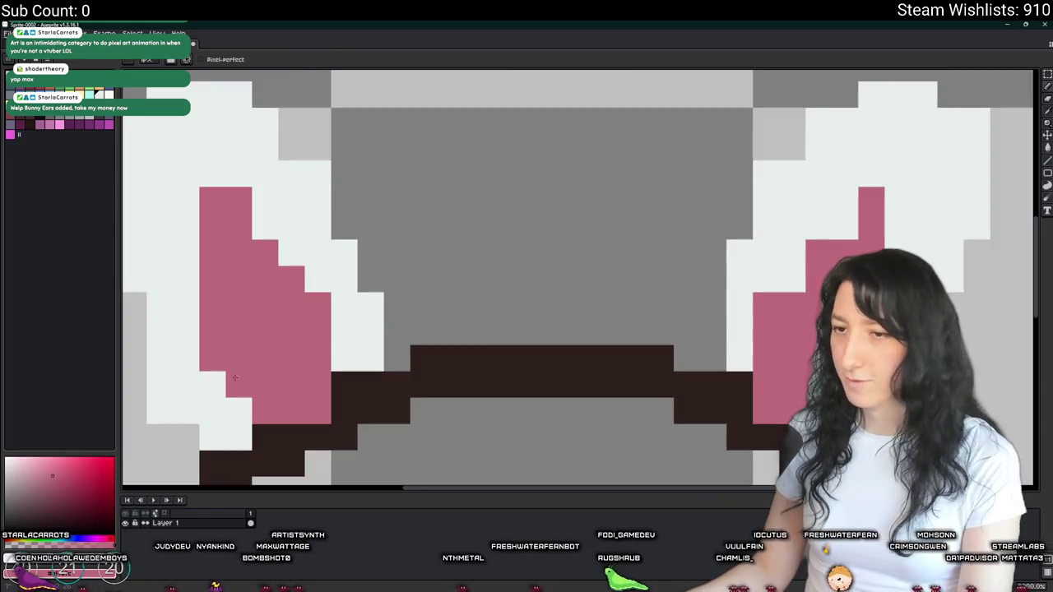
scroll(784, 363, "down", 3)
scroll(785, 363, "down", 4)
scroll(784, 363, "up", 3)
scroll(784, 363, "up", 3)
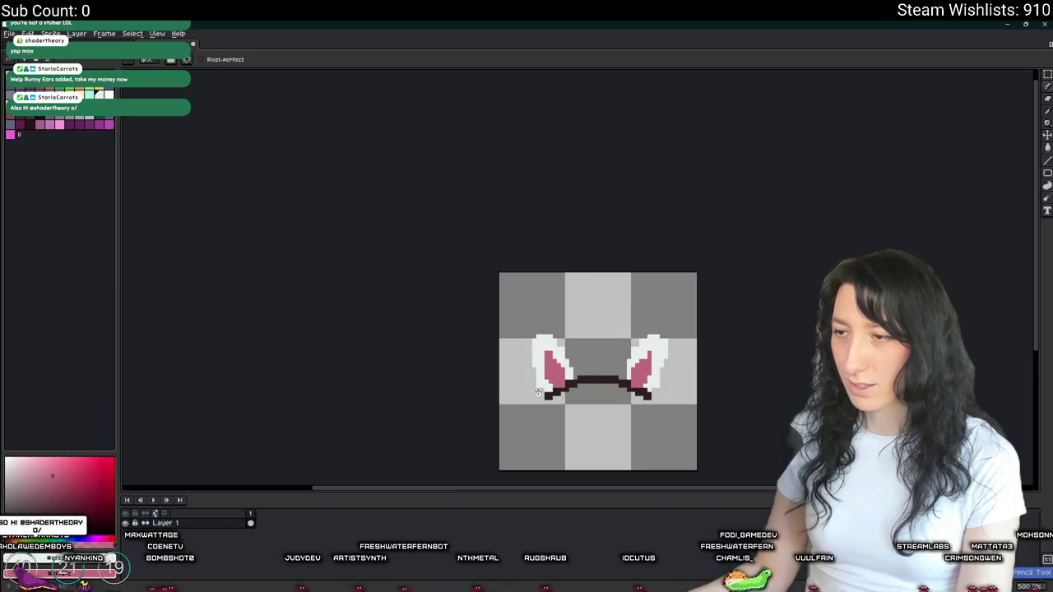
scroll(539, 391, "down", 3)
scroll(541, 388, "up", 7)
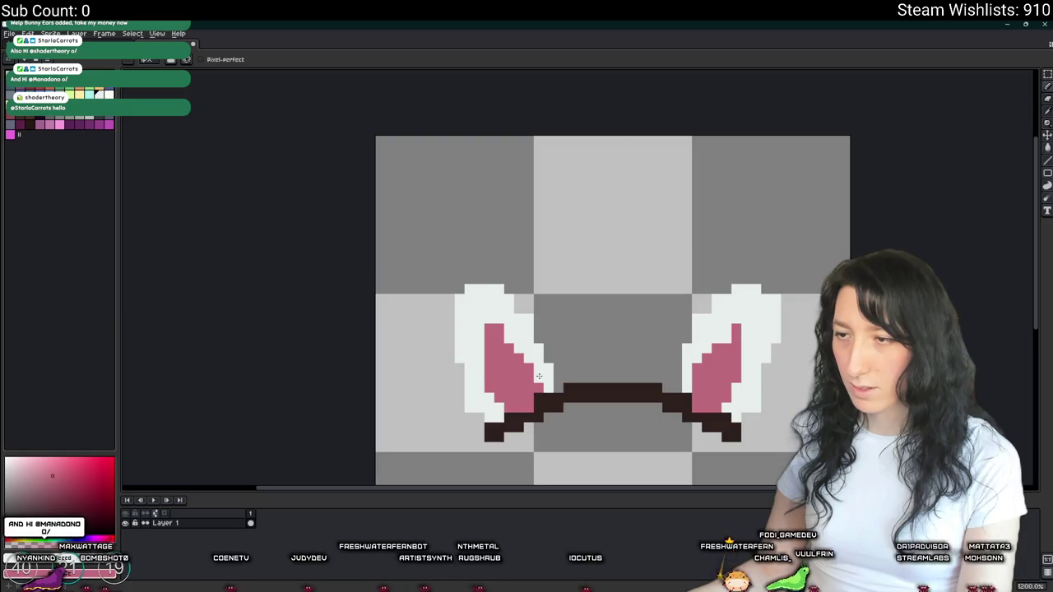
scroll(539, 367, "down", 3)
scroll(539, 367, "down", 2)
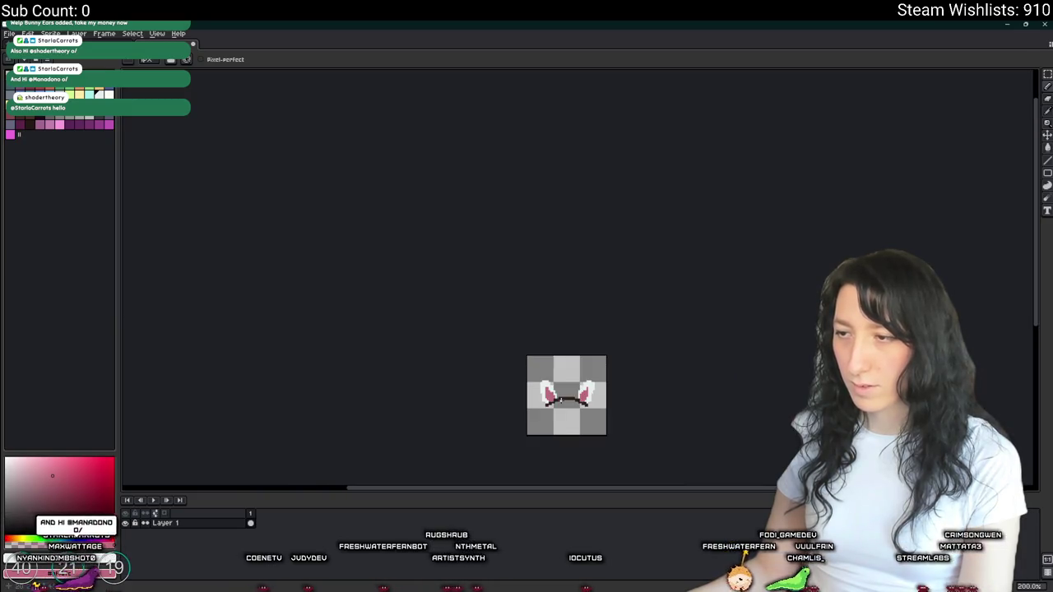
scroll(576, 358, "up", 4)
scroll(591, 354, "up", 3)
Add a pink pixel to the right ear's inner lining.
left_click(564, 372)
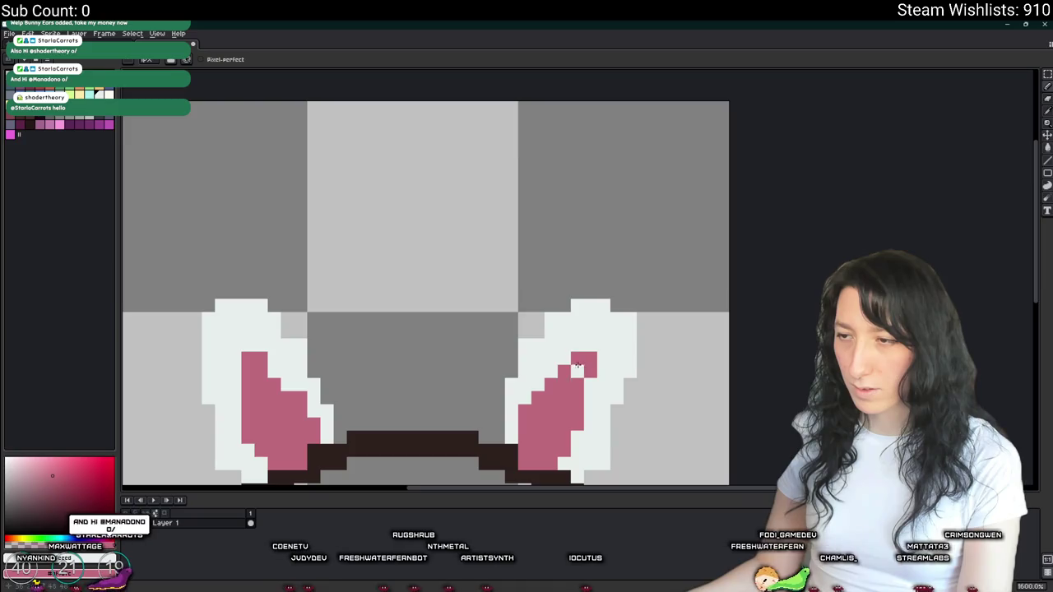
scroll(578, 386, "down", 5)
scroll(568, 399, "down", 3)
scroll(563, 409, "up", 4)
scroll(563, 409, "down", 1)
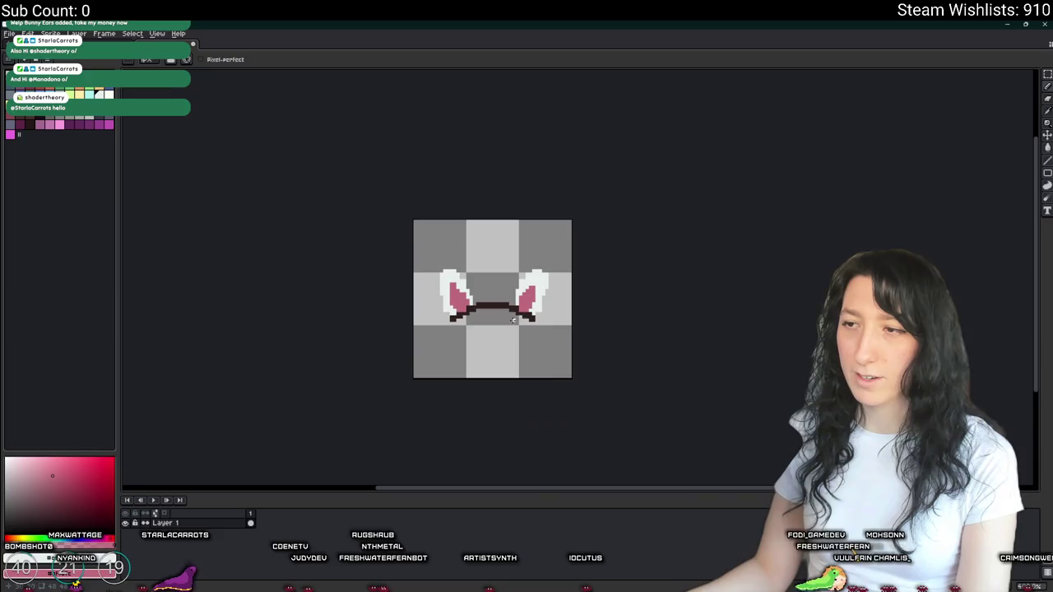
scroll(535, 312, "up", 1)
scroll(550, 313, "up", 1)
scroll(394, 308, "left", 2)
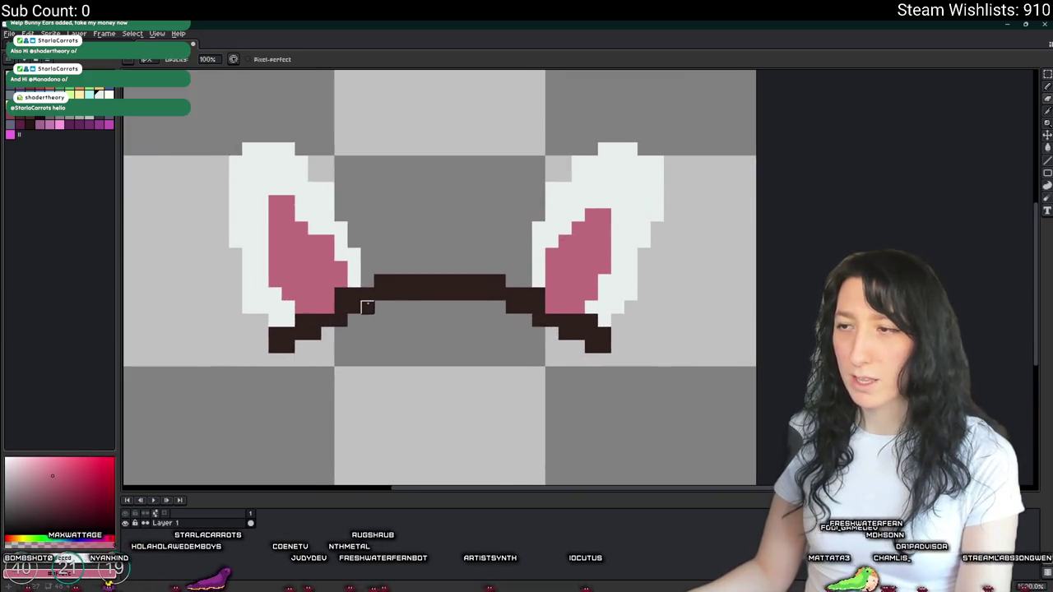
Sample the ear's off-white and paint the grey gap pixel at the left ear's bottom.
key("i")
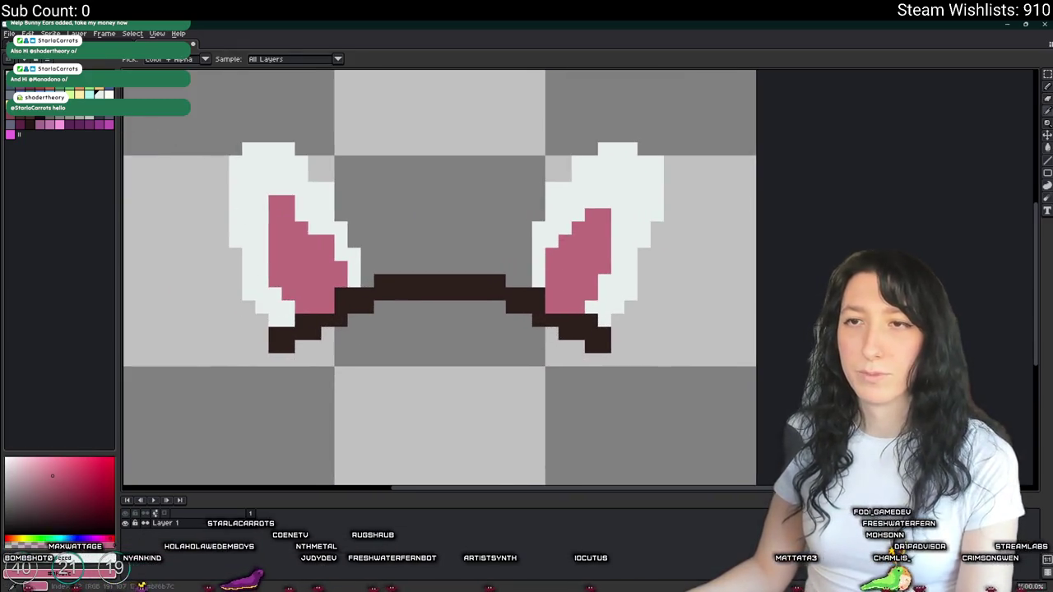
left_click(275, 316)
scroll(276, 316, "up", 2)
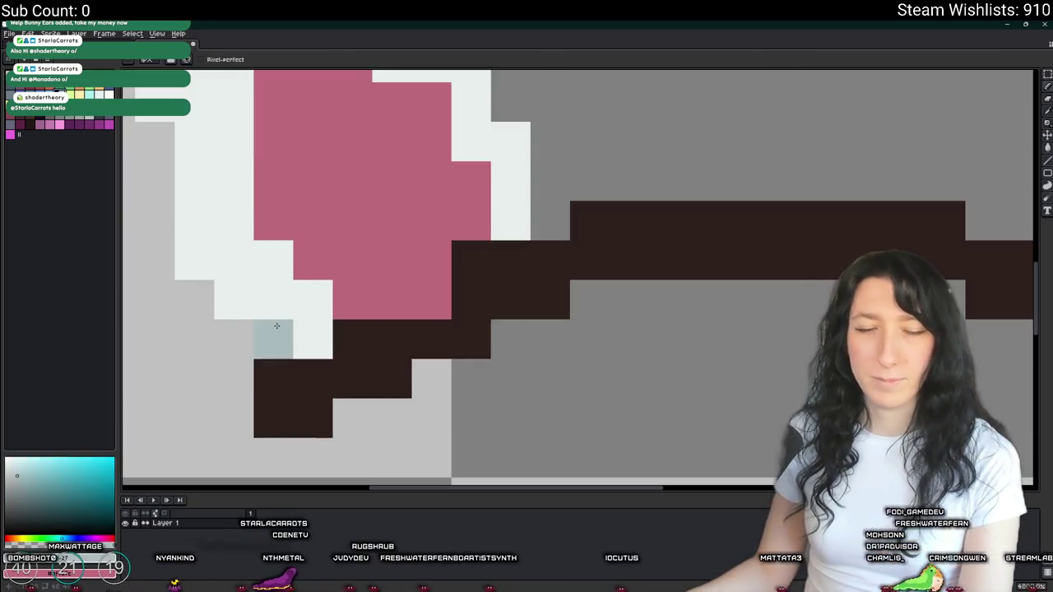
left_click_drag(411, 366, 427, 386)
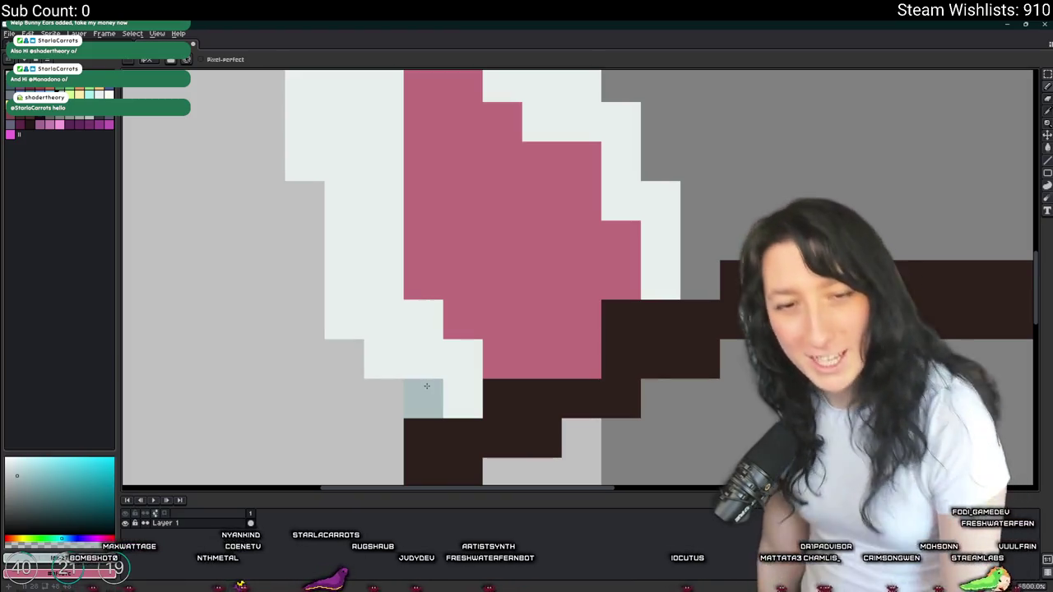
left_click(427, 386)
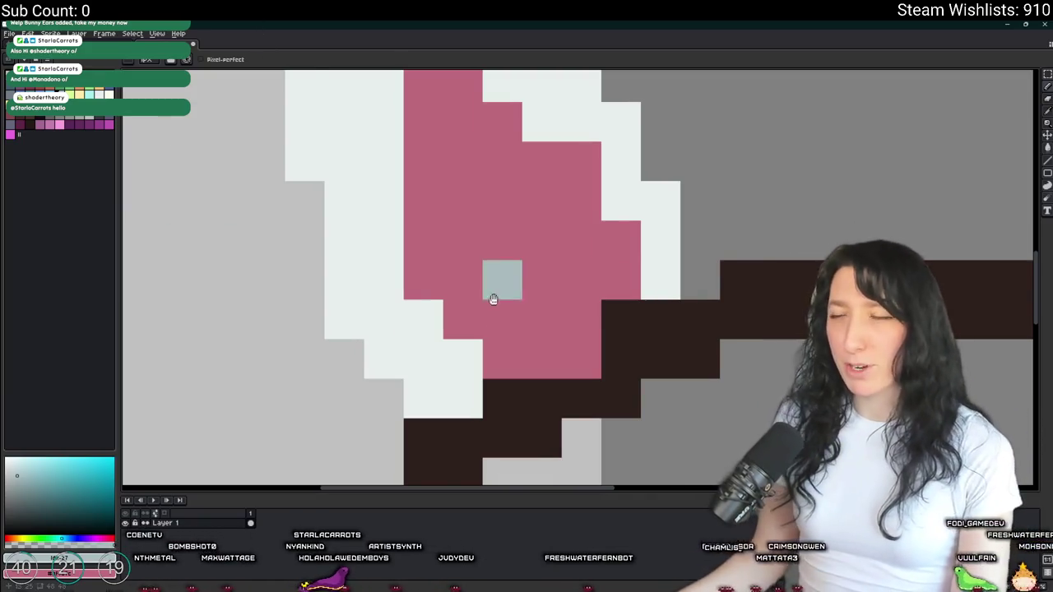
Zoom around the ears to inspect the fix and return to the Pencil tool.
scroll(498, 284, "down", 1)
scroll(423, 354, "down", 3)
scroll(426, 346, "up", 1)
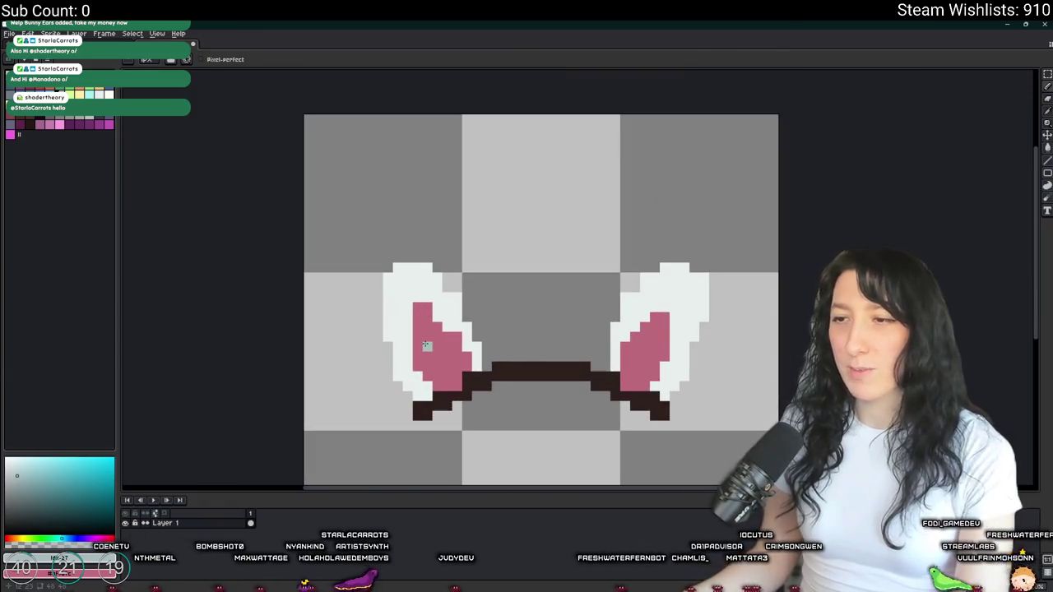
key("i")
scroll(423, 337, "up", 1)
scroll(395, 288, "up", 2)
scroll(354, 254, "up", 1)
scroll(344, 257, "up", 1)
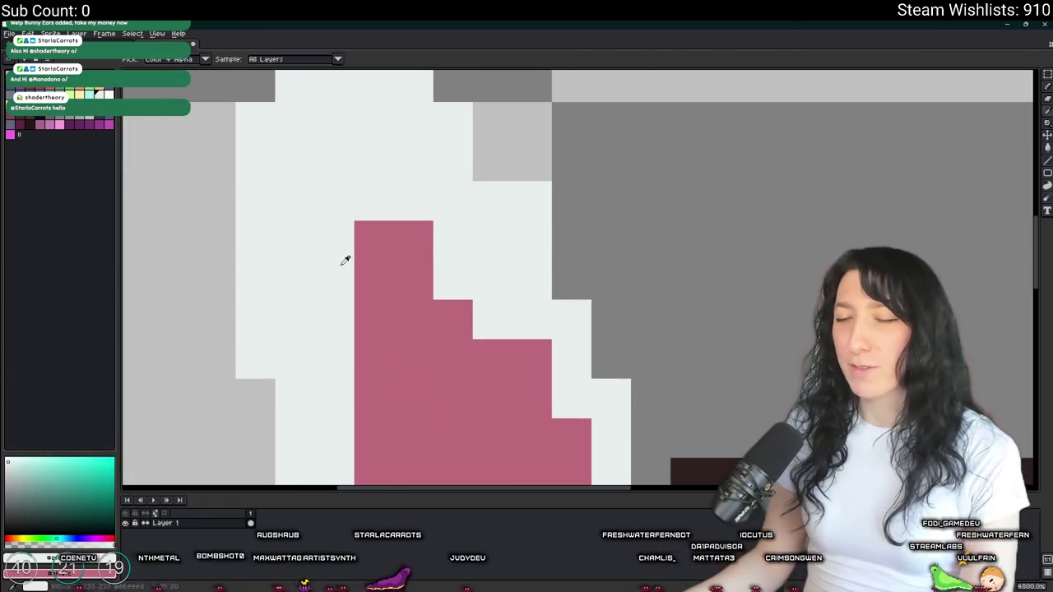
key("b")
scroll(337, 279, "down", 5)
scroll(440, 411, "down", 5)
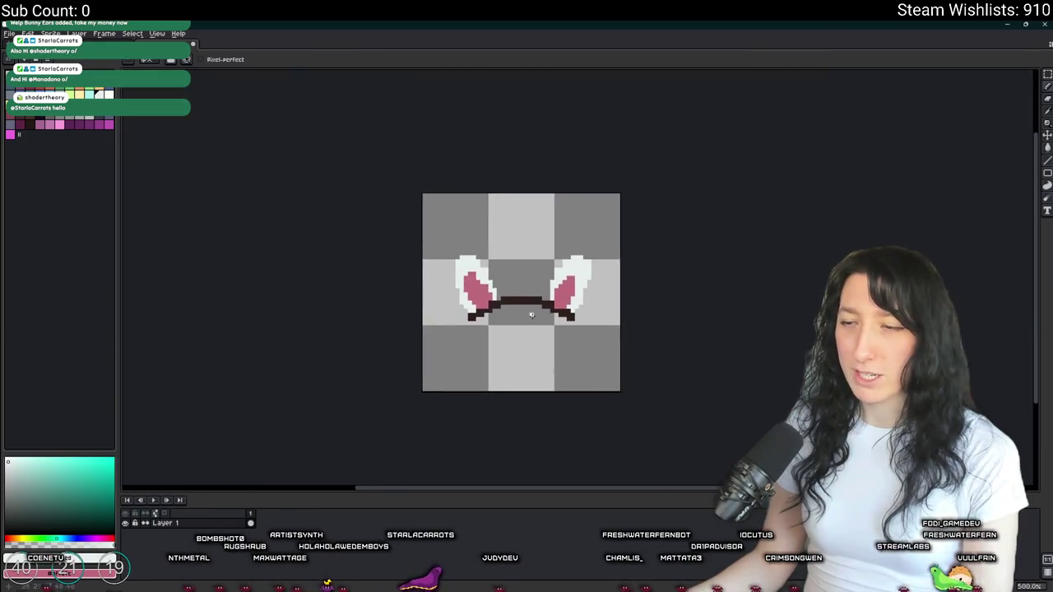
scroll(532, 314, "up", 4)
scroll(543, 316, "up", 2)
scroll(592, 317, "down", 2)
scroll(622, 318, "down", 5)
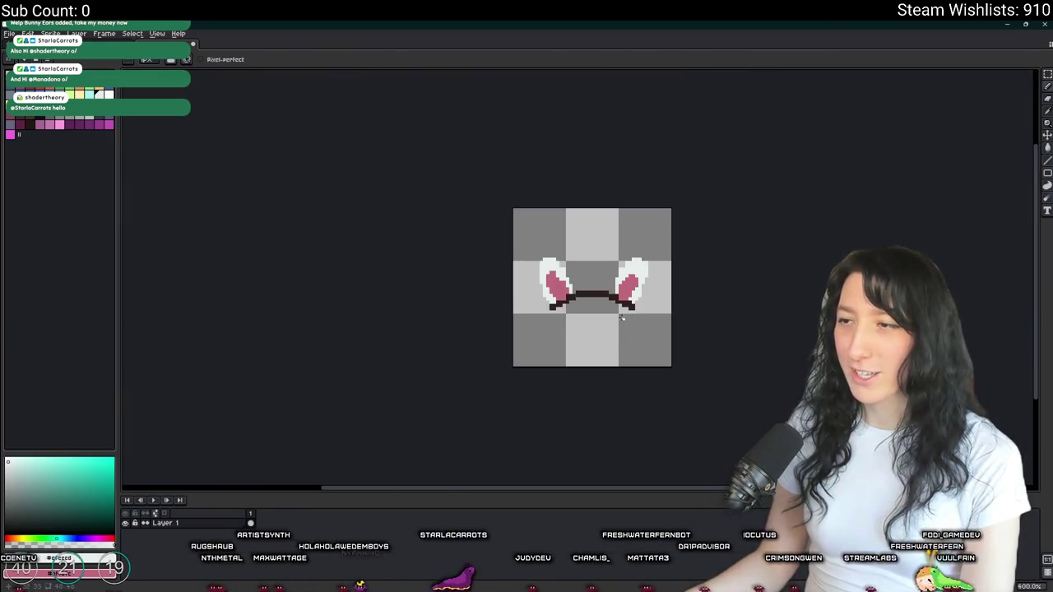
scroll(589, 311, "up", 5)
scroll(519, 253, "up", 1)
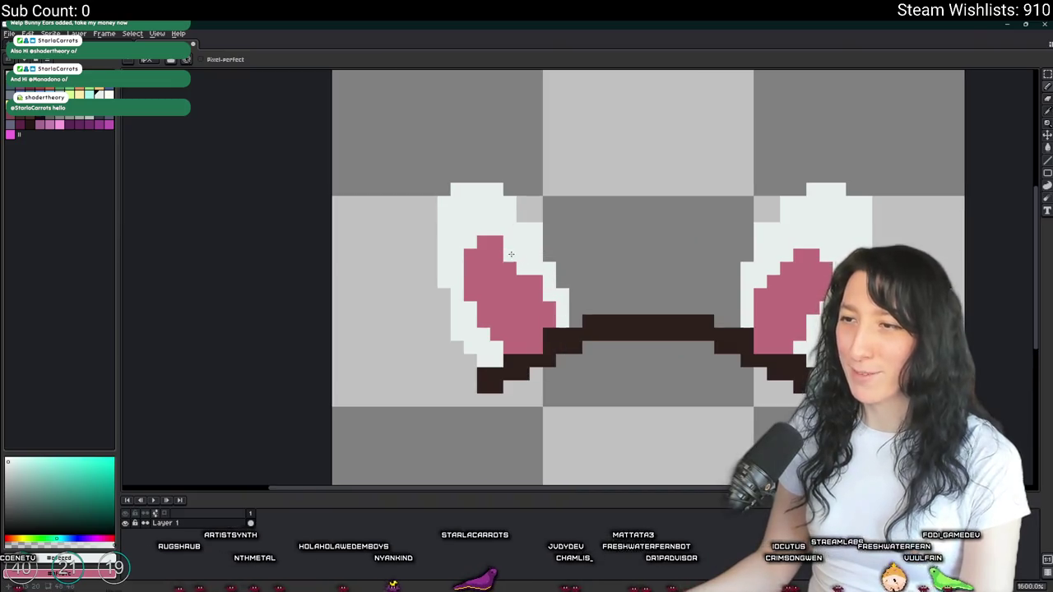
scroll(511, 254, "down", 4)
scroll(514, 264, "down", 2)
scroll(518, 272, "up", 2)
scroll(522, 277, "up", 1)
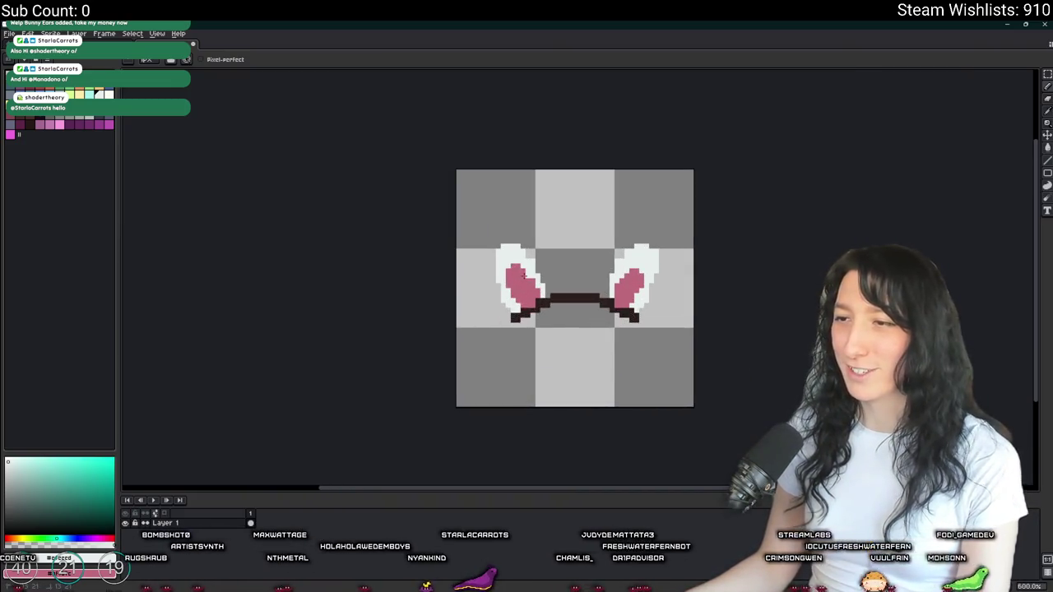
scroll(520, 296, "down", 5)
scroll(516, 313, "up", 2)
scroll(517, 318, "up", 1)
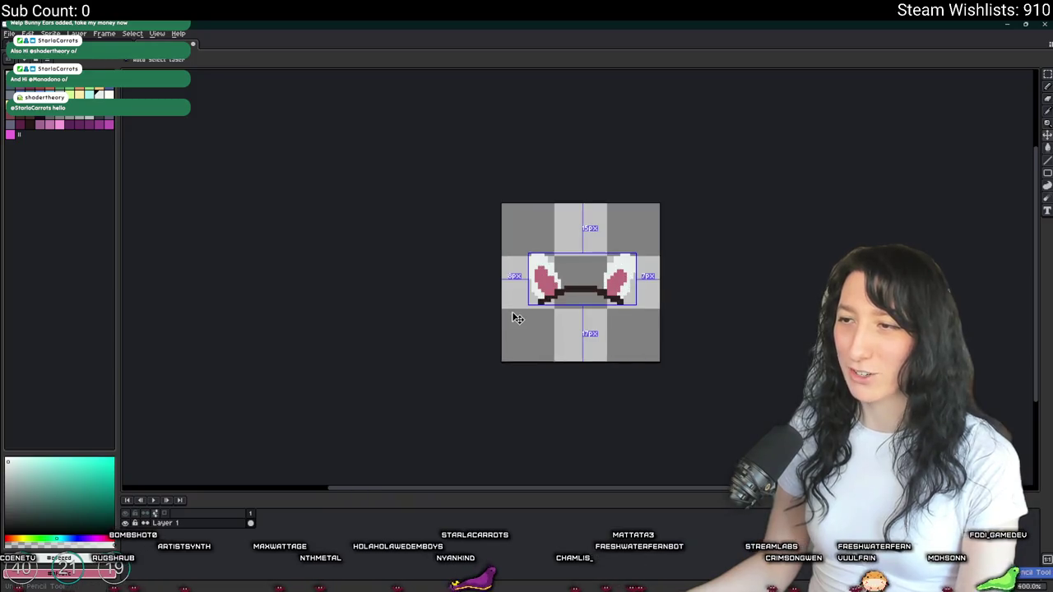
Add a pink pixel to the left ear's lining.
scroll(549, 281, "up", 2)
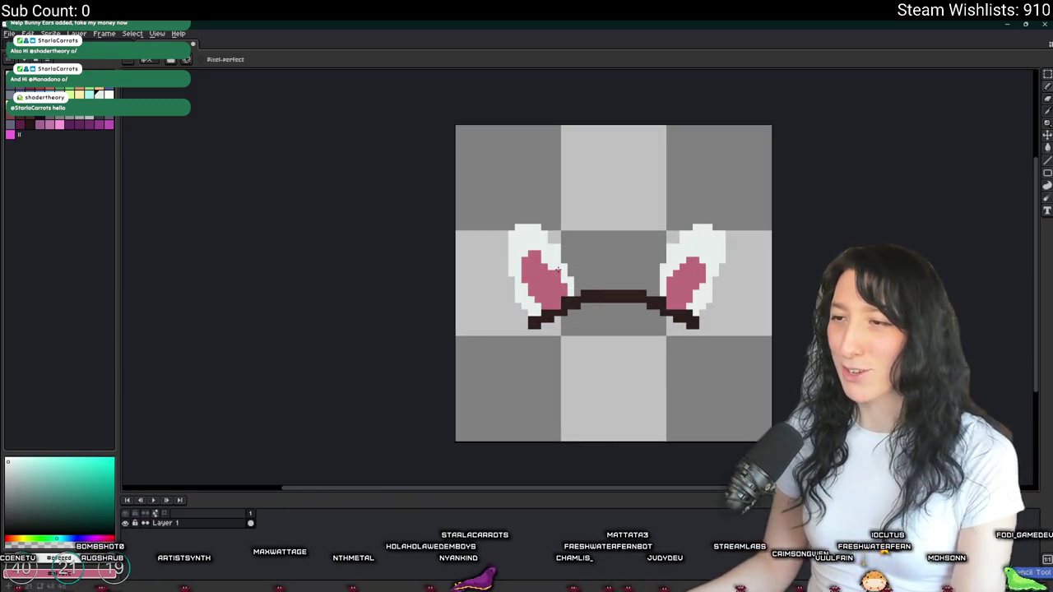
scroll(566, 282, "down", 1)
scroll(574, 296, "up", 2)
scroll(584, 312, "down", 1)
scroll(583, 311, "down", 3)
scroll(576, 305, "down", 2)
scroll(572, 298, "up", 1)
scroll(566, 290, "up", 6)
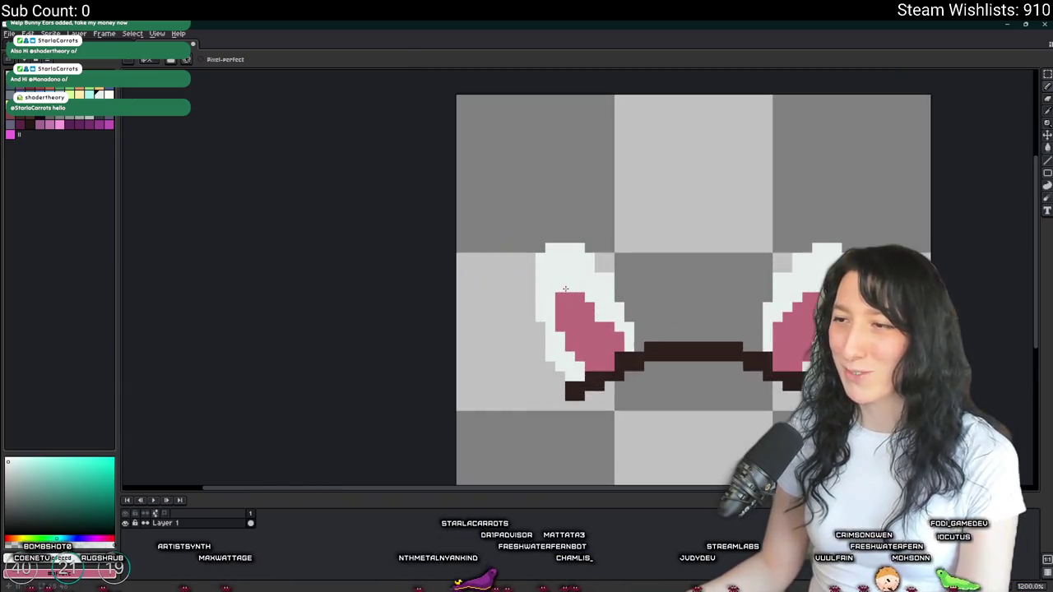
left_click(567, 288)
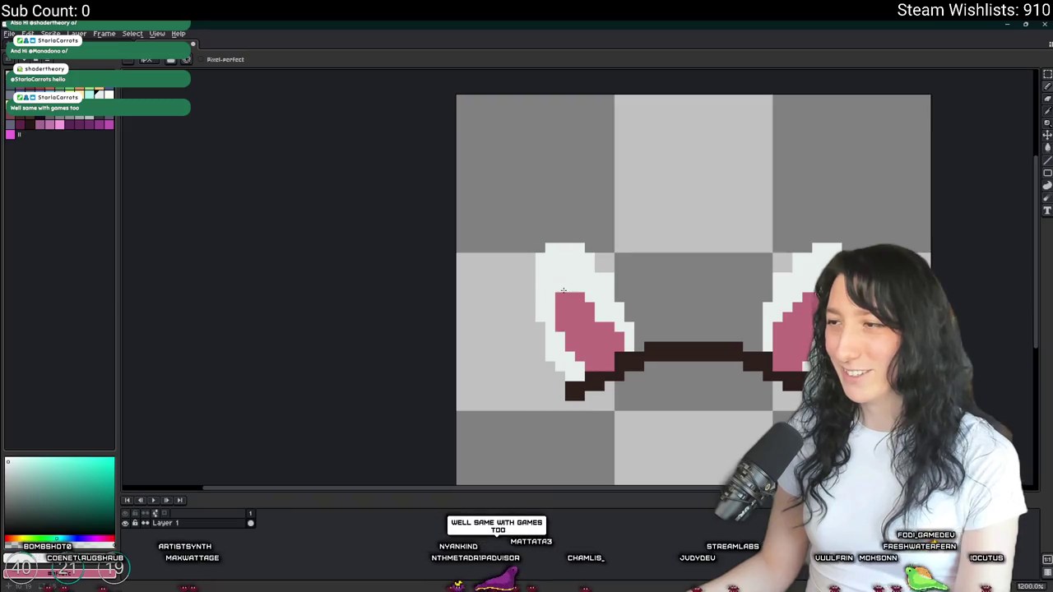
Sample the left ear's pink and paint two darker pink pixels at the lining base.
scroll(563, 293, "down", 6)
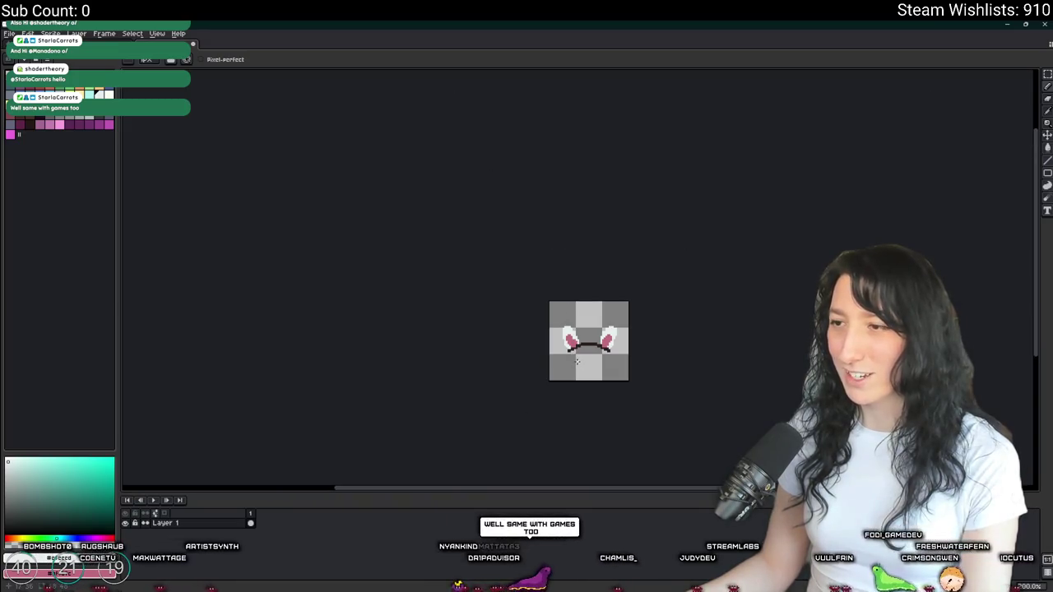
scroll(571, 359, "up", 3)
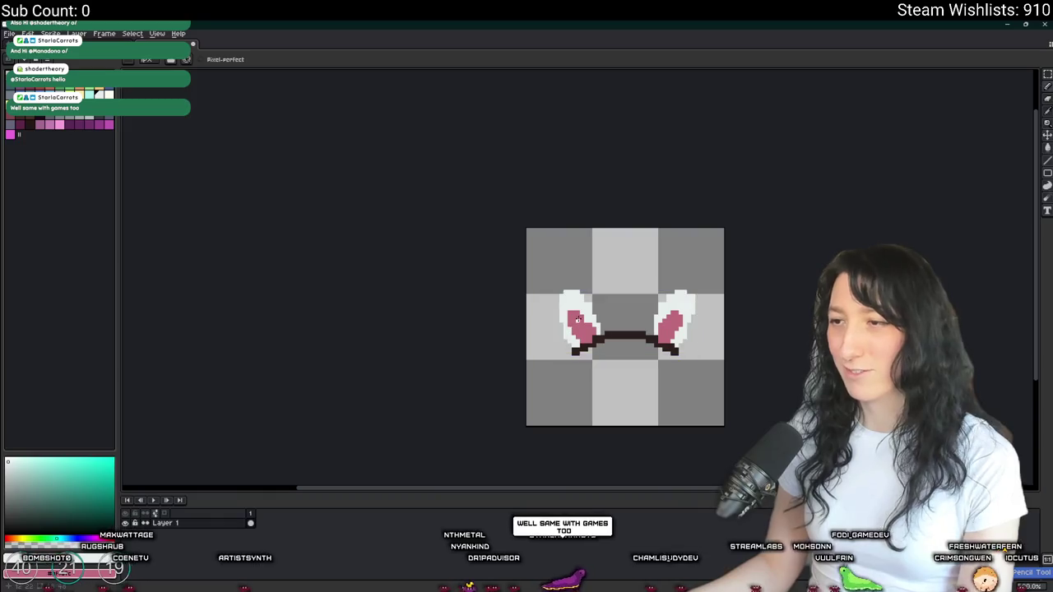
scroll(605, 329, "up", 2)
scroll(605, 329, "up", 2)
left_click(500, 287, "alt")
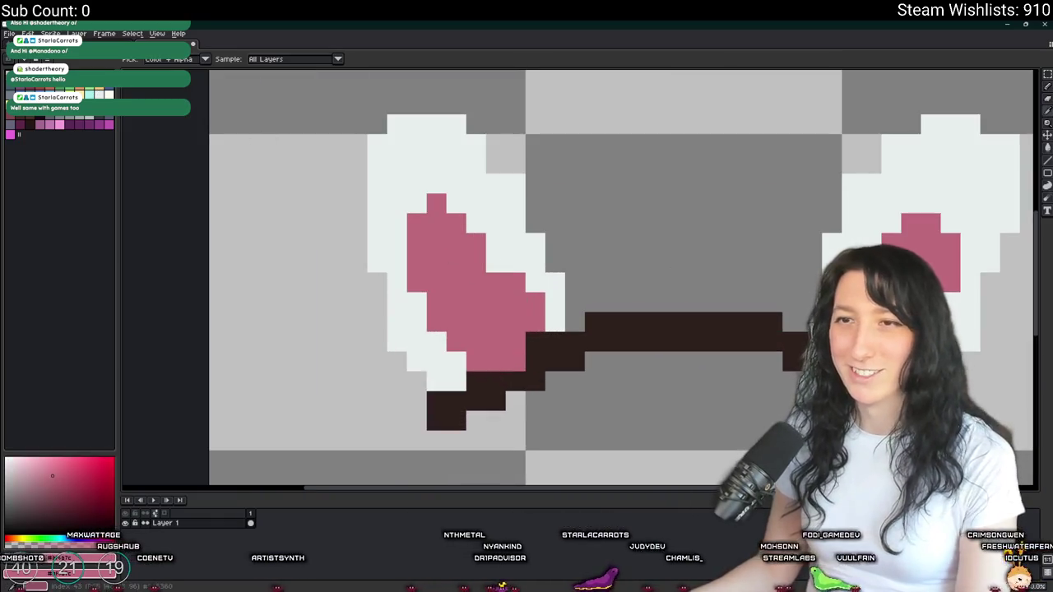
left_click_drag(456, 342, 476, 362)
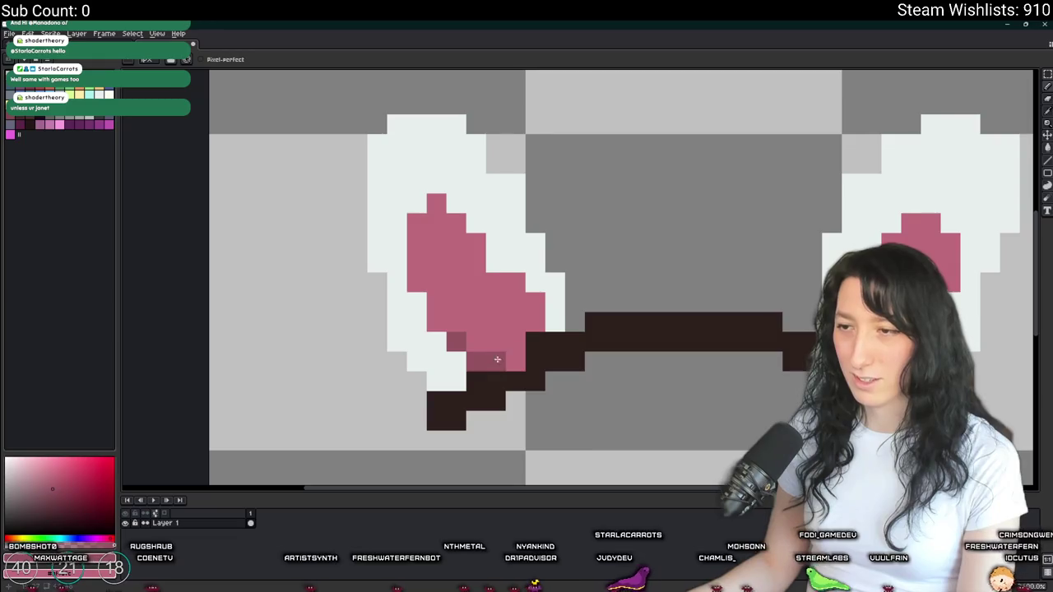
Shade the right ear's lower edge with three light blue pixels.
scroll(704, 363, "down", 4)
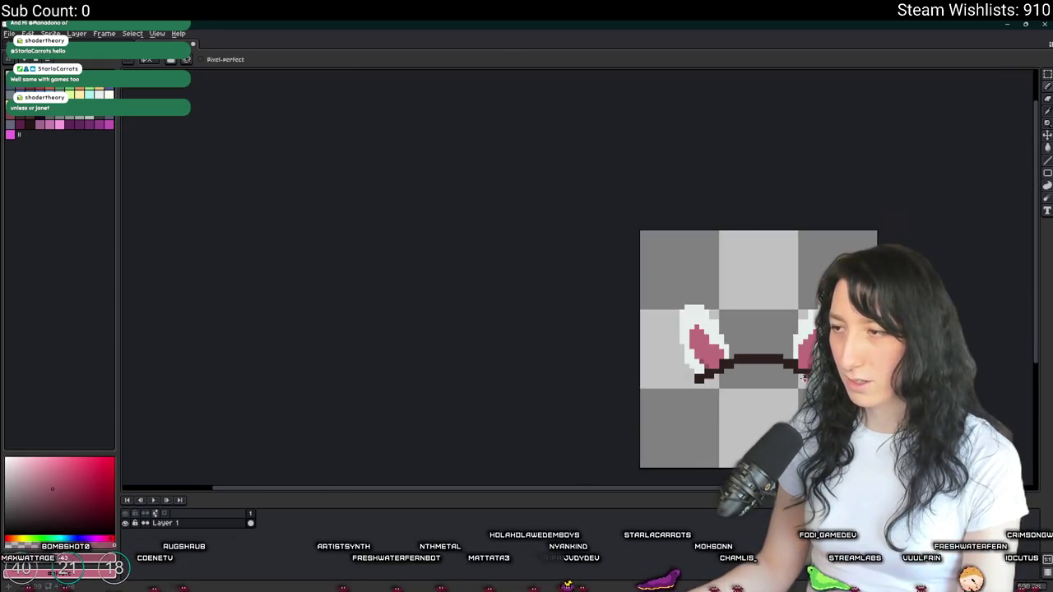
scroll(704, 363, "down", 1)
scroll(605, 346, "up", 3)
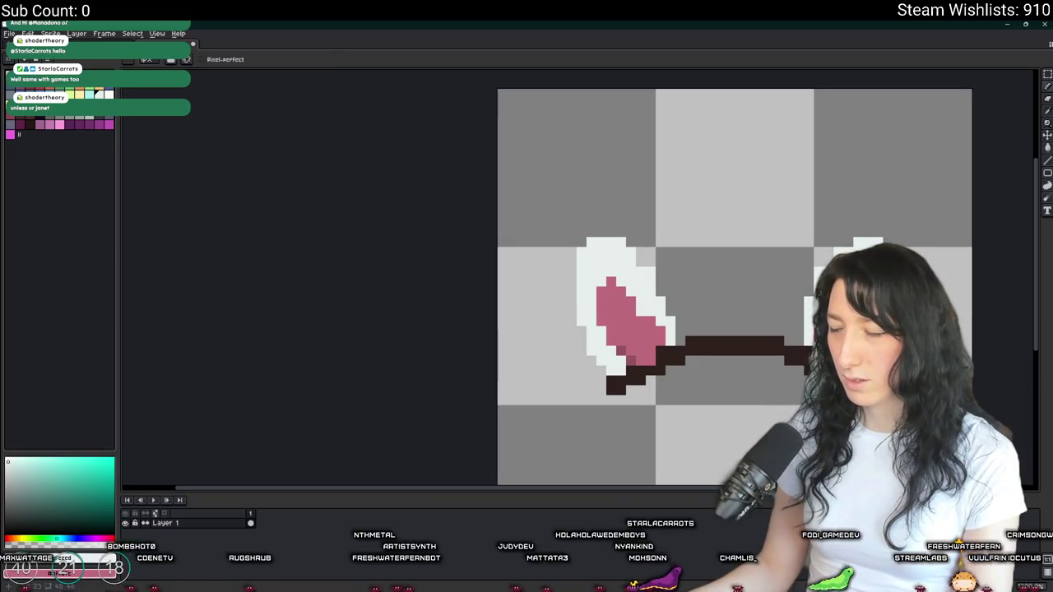
scroll(344, 333, "up", 1)
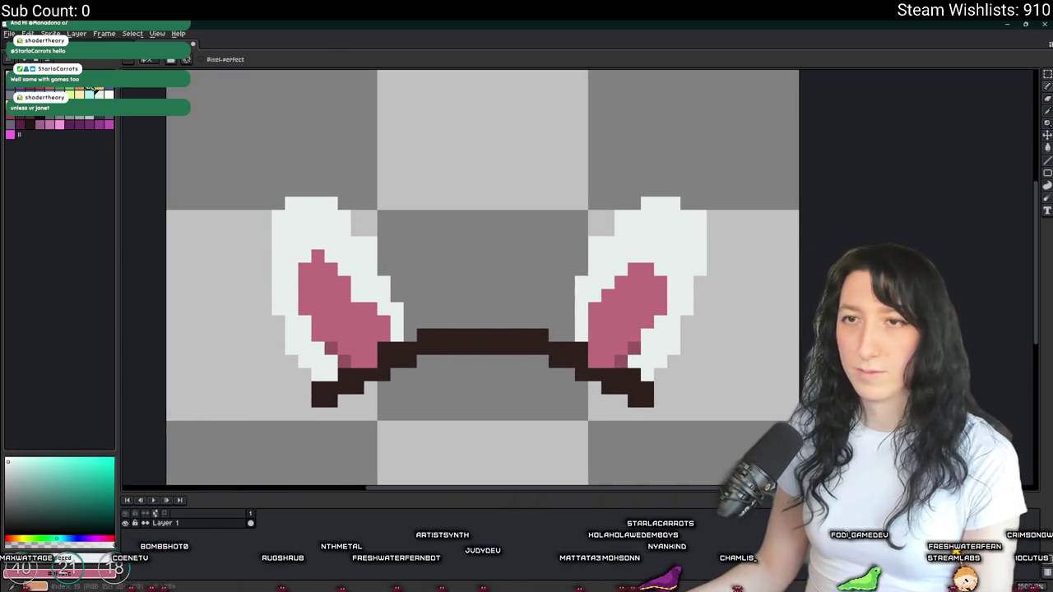
scroll(344, 333, "up", 2)
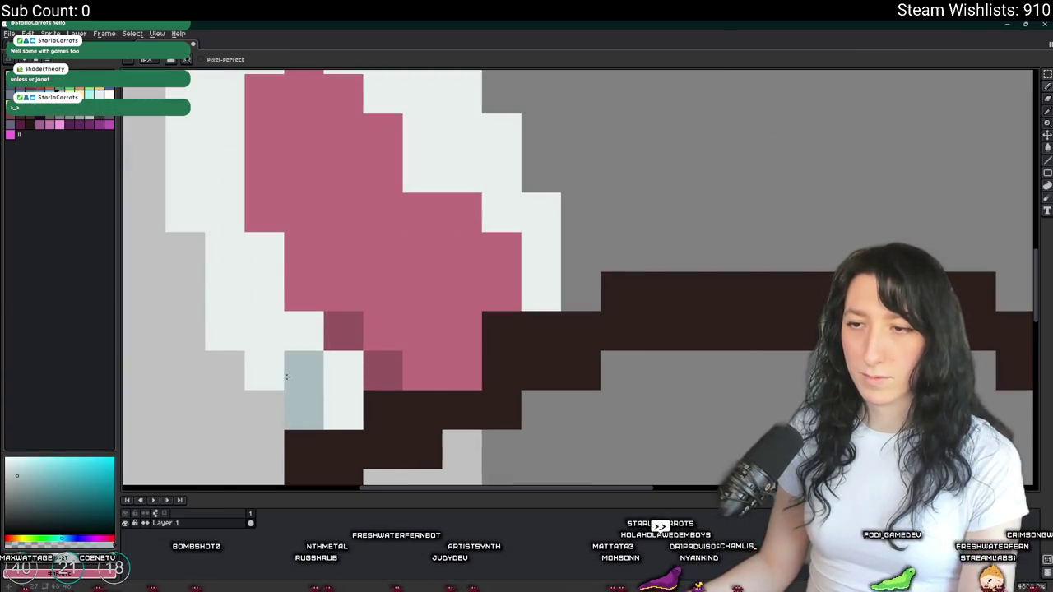
scroll(349, 367, "down", 3)
scroll(349, 366, "up", 1)
scroll(412, 365, "up", 3)
left_click(683, 337)
left_click(644, 376)
left_click(703, 301)
Extend the pale blue-grey edge shading with a stroke across the ears and review it.
scroll(703, 301, "down", 3)
scroll(588, 378, "down", 1)
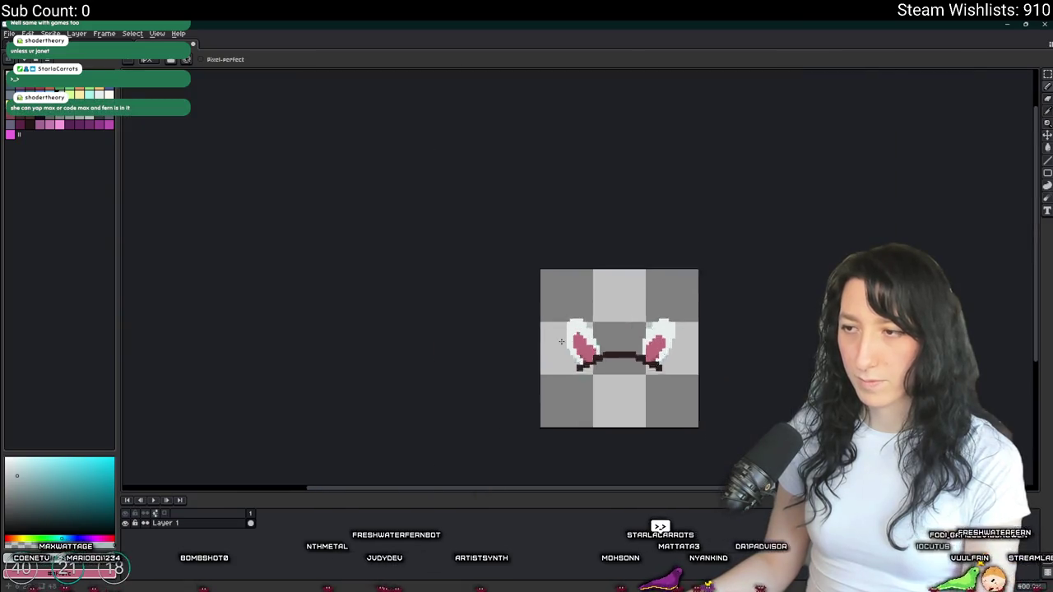
scroll(588, 377, "up", 4)
left_click_drag(587, 330, 492, 322)
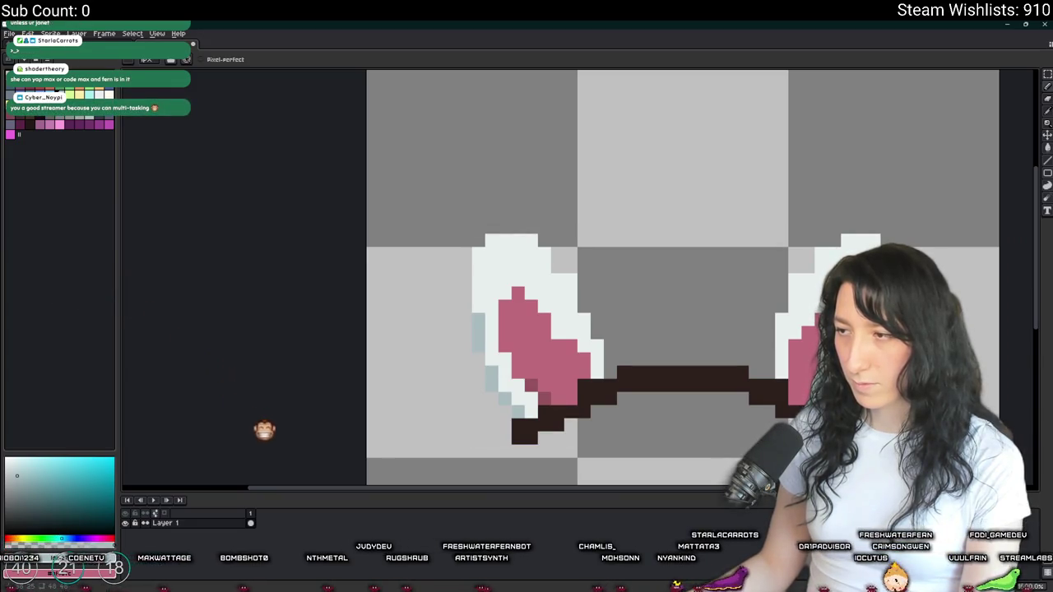
scroll(776, 348, "down", 1)
scroll(748, 348, "down", 3)
scroll(735, 348, "down", 1)
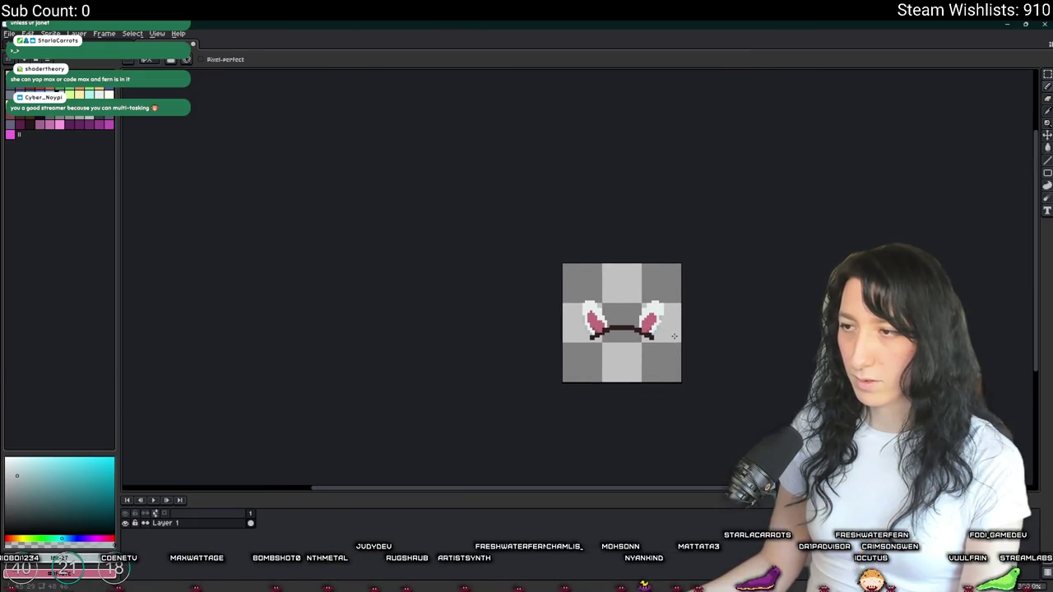
scroll(674, 336, "up", 3)
scroll(651, 321, "up", 5)
scroll(729, 301, "up", 1)
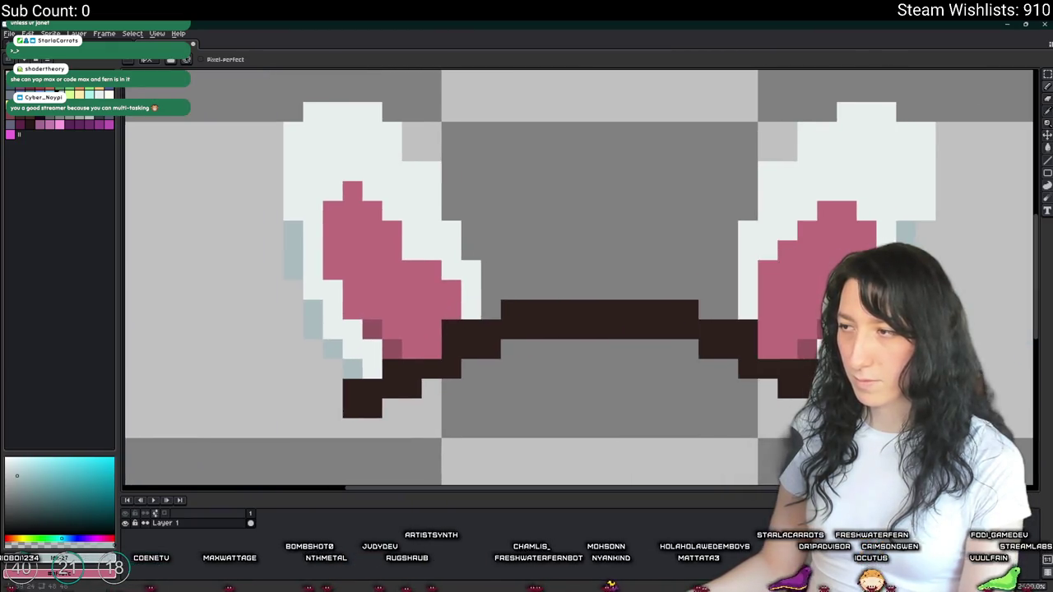
scroll(987, 297, "down", 3)
scroll(987, 296, "down", 2)
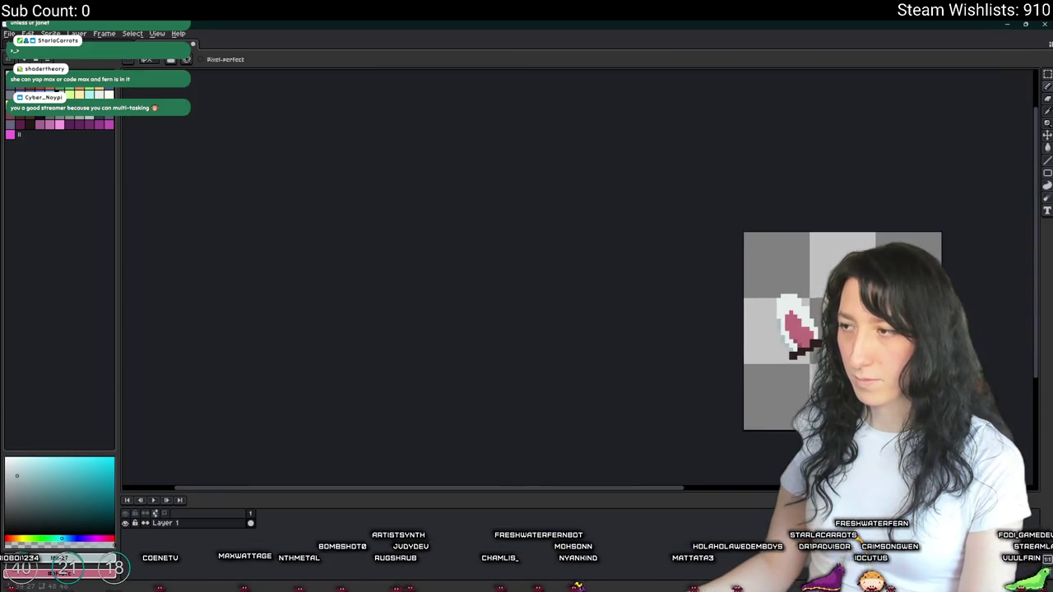
scroll(947, 379, "up", 4)
scroll(554, 380, "down", 4)
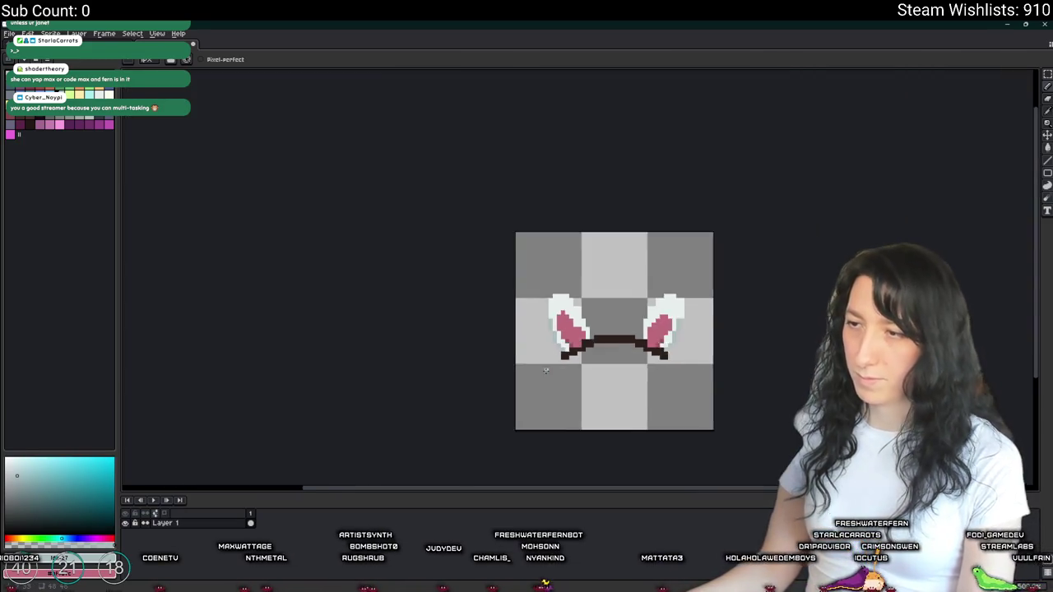
scroll(545, 371, "down", 3)
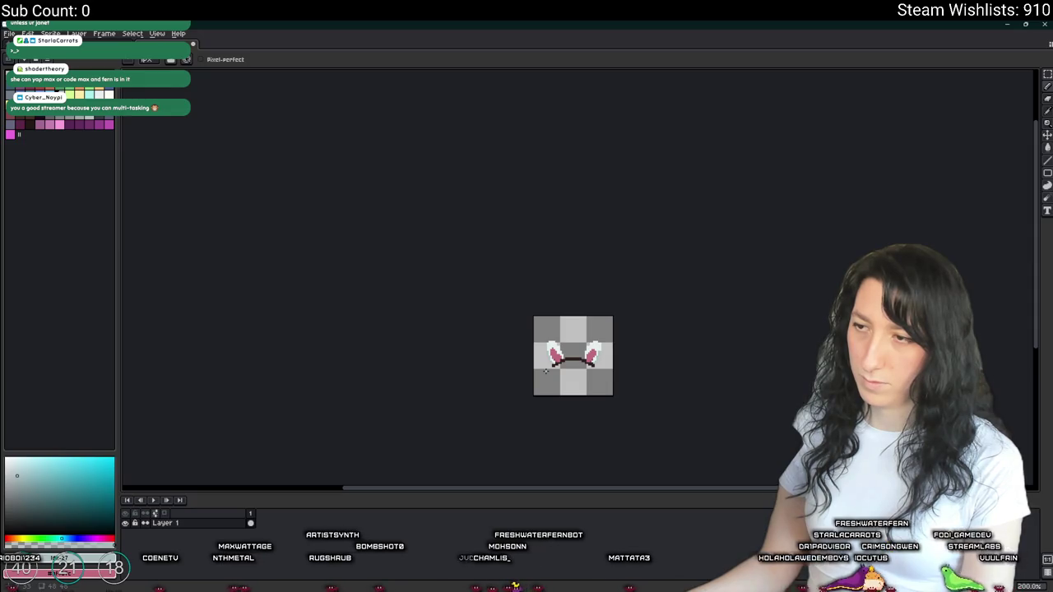
scroll(543, 362, "up", 6)
Dismiss the frame properties, zoom out, and bring up the Export File dialog.
key("p")
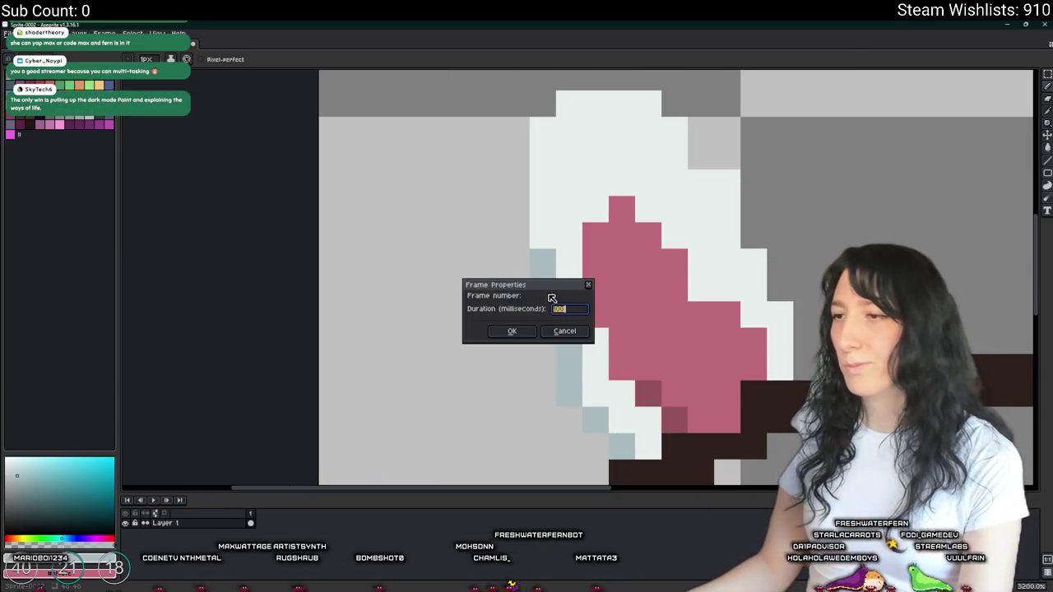
key("Escape")
scroll(549, 288, "down", 1)
key("i")
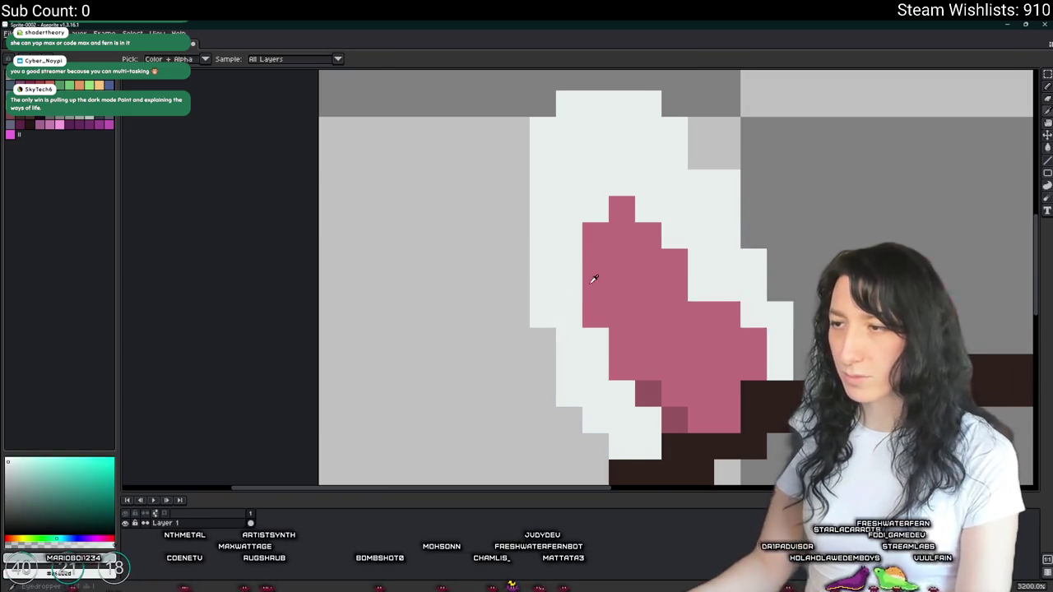
scroll(596, 277, "down", 5)
scroll(576, 304, "down", 1)
scroll(502, 333, "down", 1)
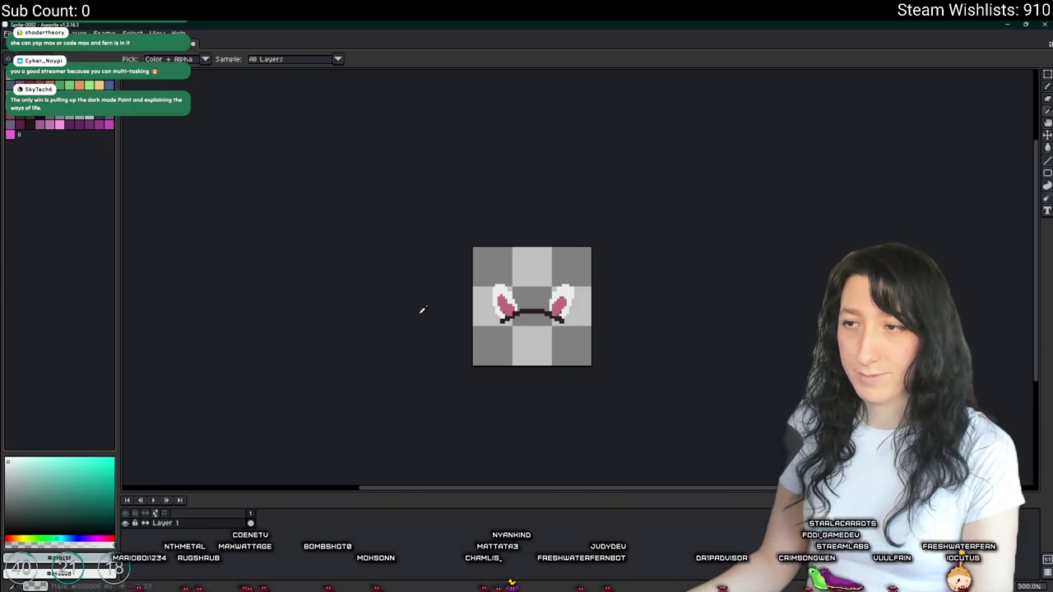
key("ctrl+shift+e")
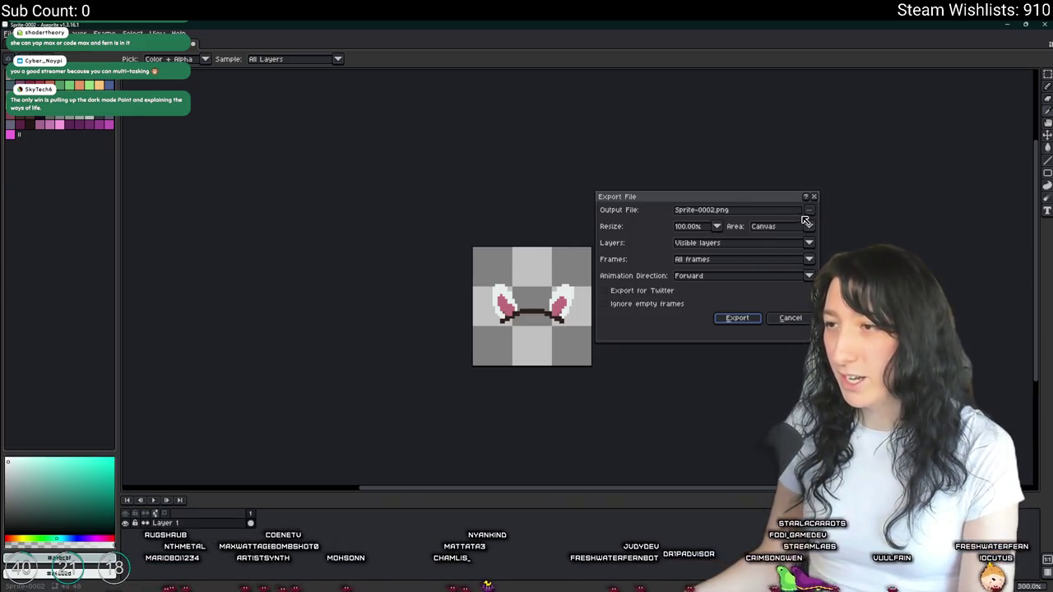
Export the headband sprite to Documents > GitHub > UnknownSpaces > Art as BunnEars.png.
left_click(810, 210)
left_click(807, 223)
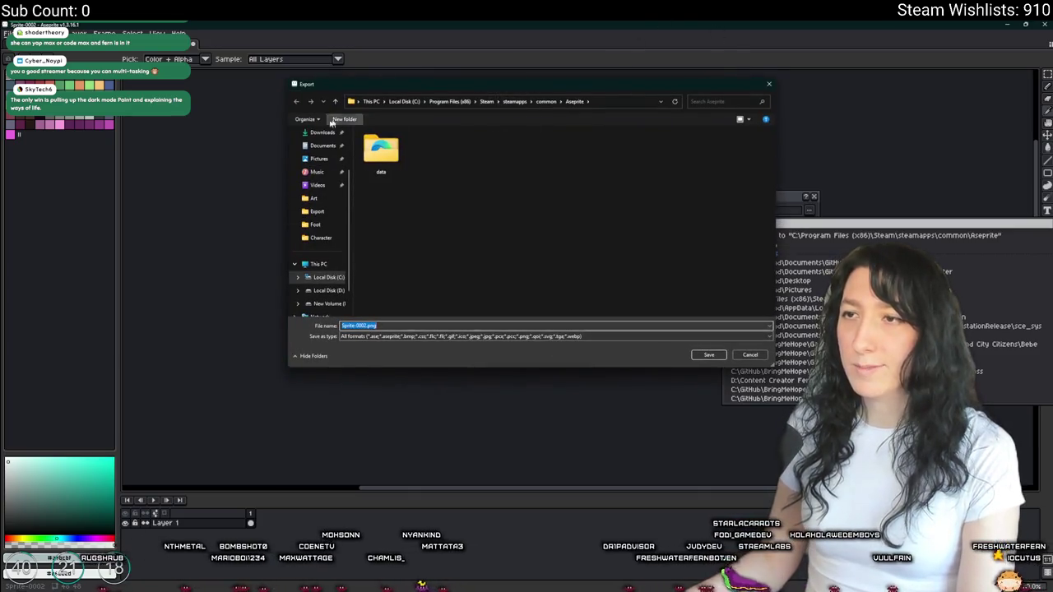
scroll(317, 139, "up", 1)
left_click(319, 158)
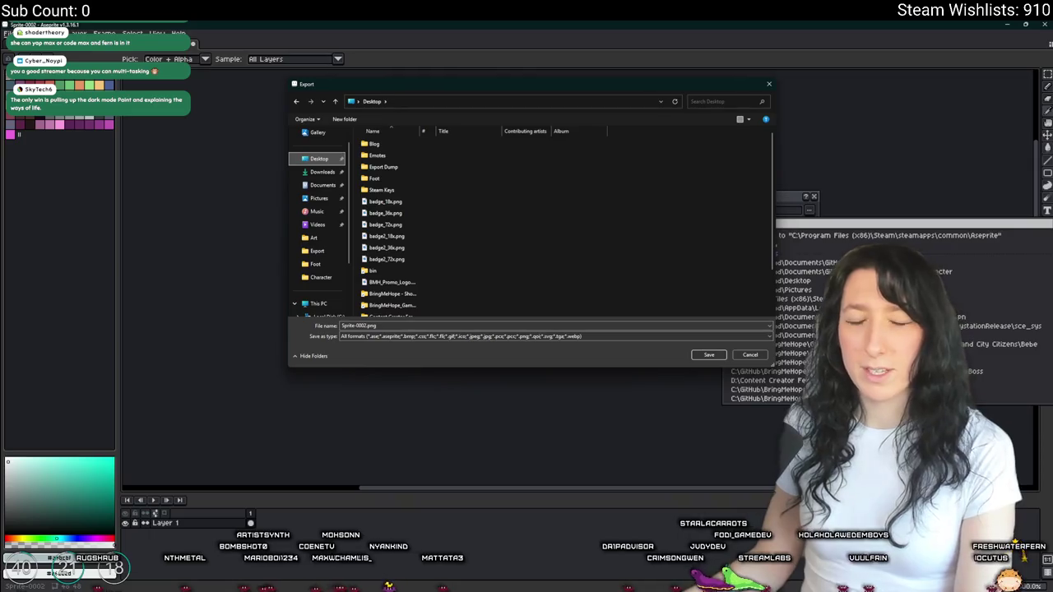
scroll(386, 247, "down", 5)
double_click(394, 313)
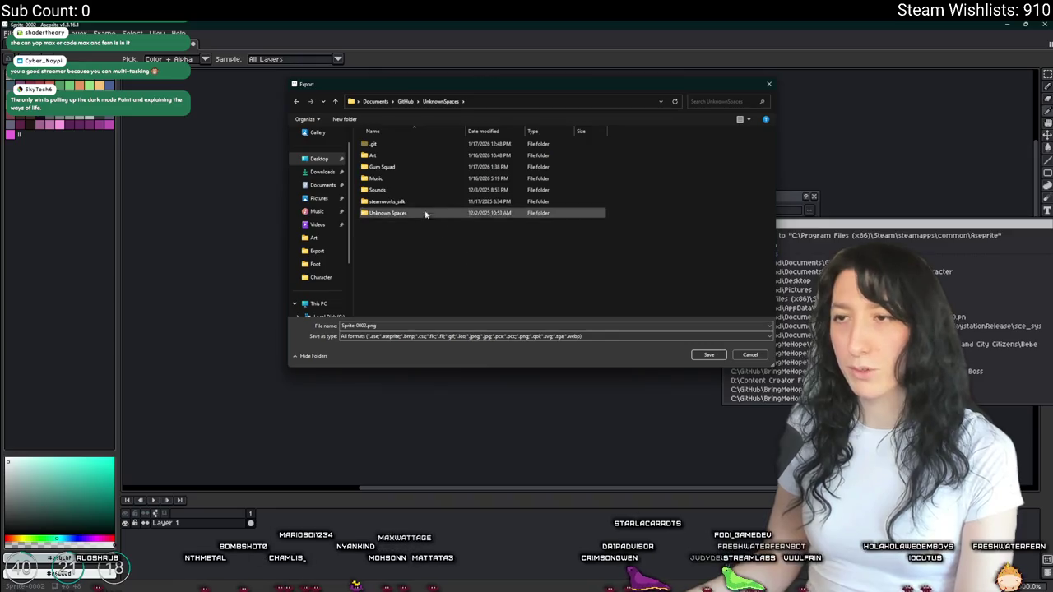
double_click(386, 155)
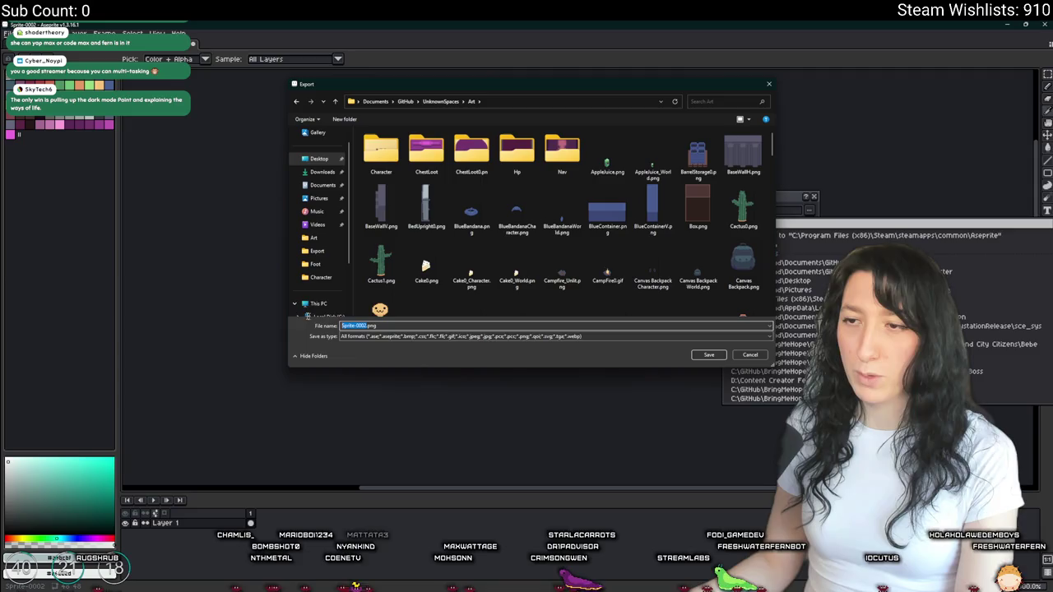
type("BunninnyEars")
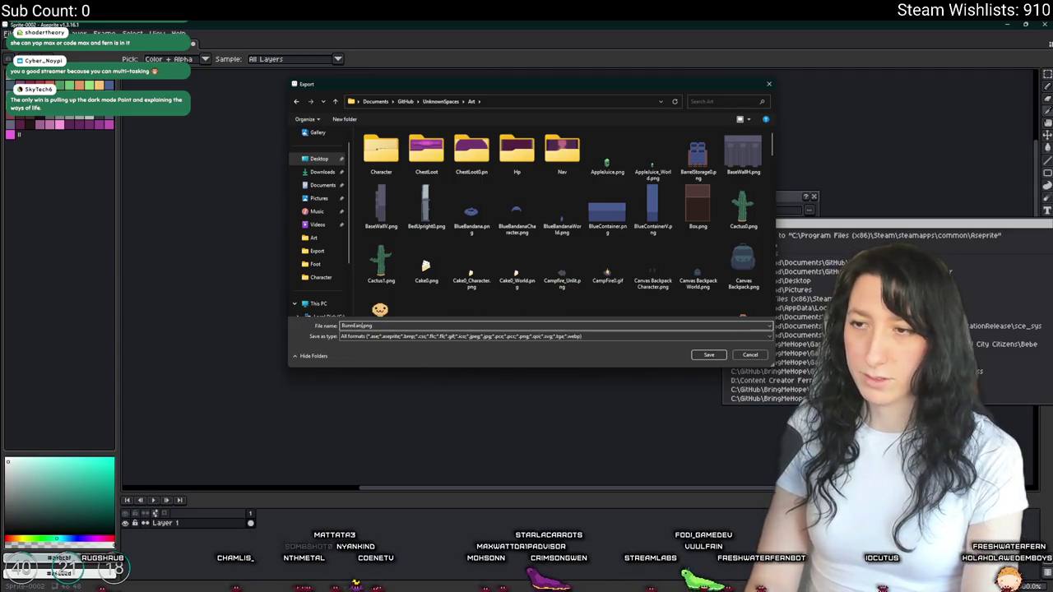
key("Return")
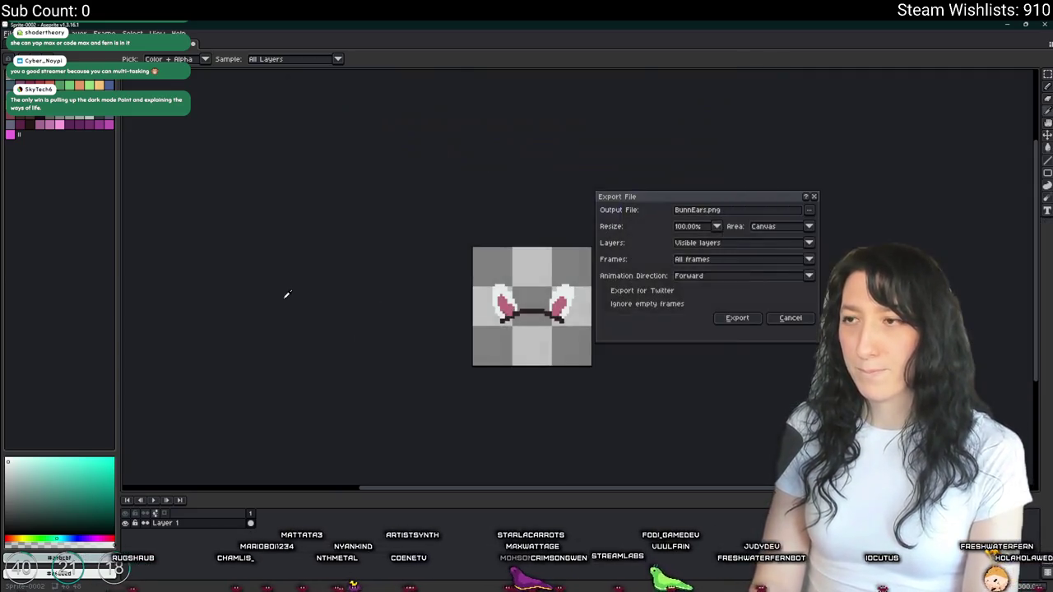
key("Return")
left_click(100, 45)
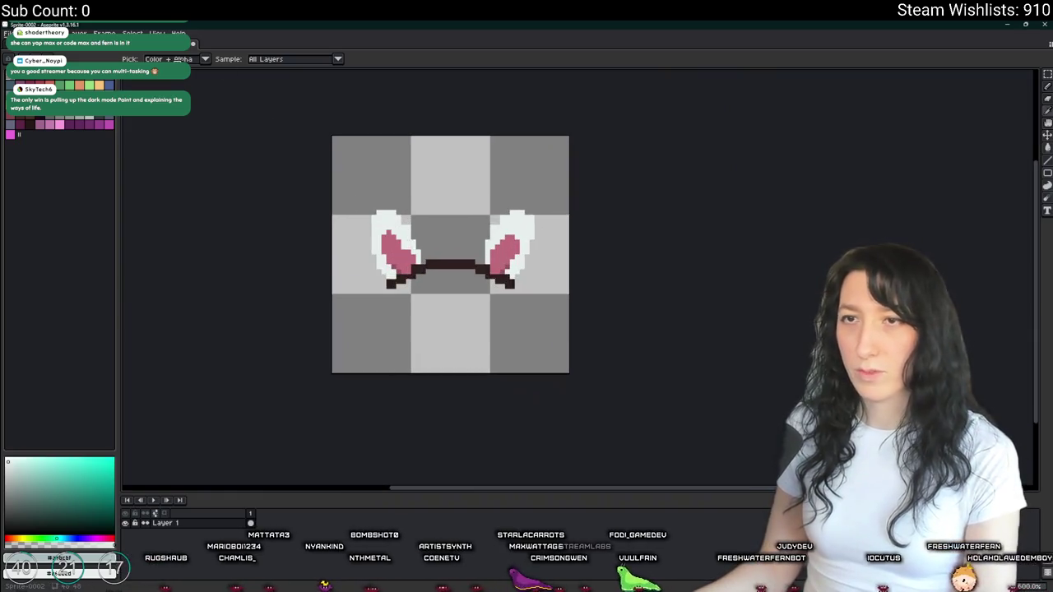
Draw a rectangular selection around the bunny ears in Character.aseprite.
key("Left")
key("m")
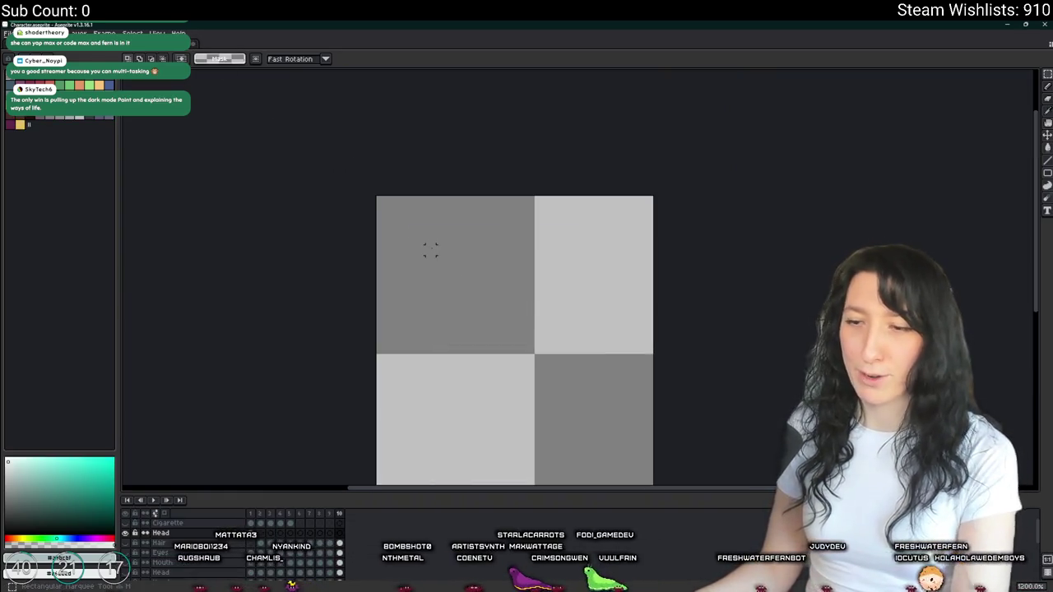
key("Right")
left_click_drag(416, 227, 615, 345)
Create a new sprite from the copied ears and trim it to a 20×12 crop.
key("alt+f")
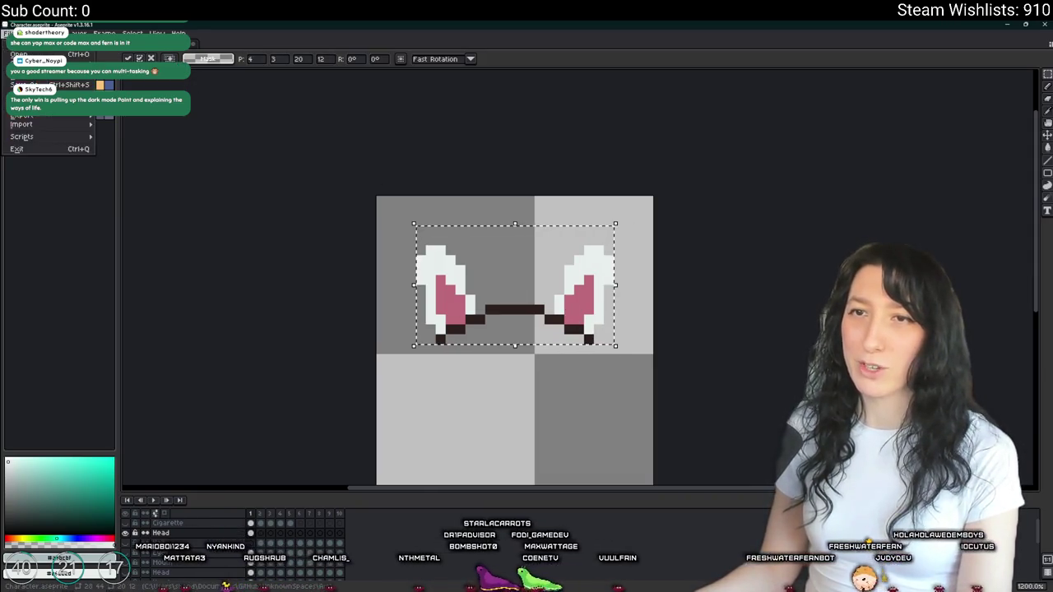
key("n")
key("Return")
key("ctrl+v")
scroll(532, 287, "up", 3)
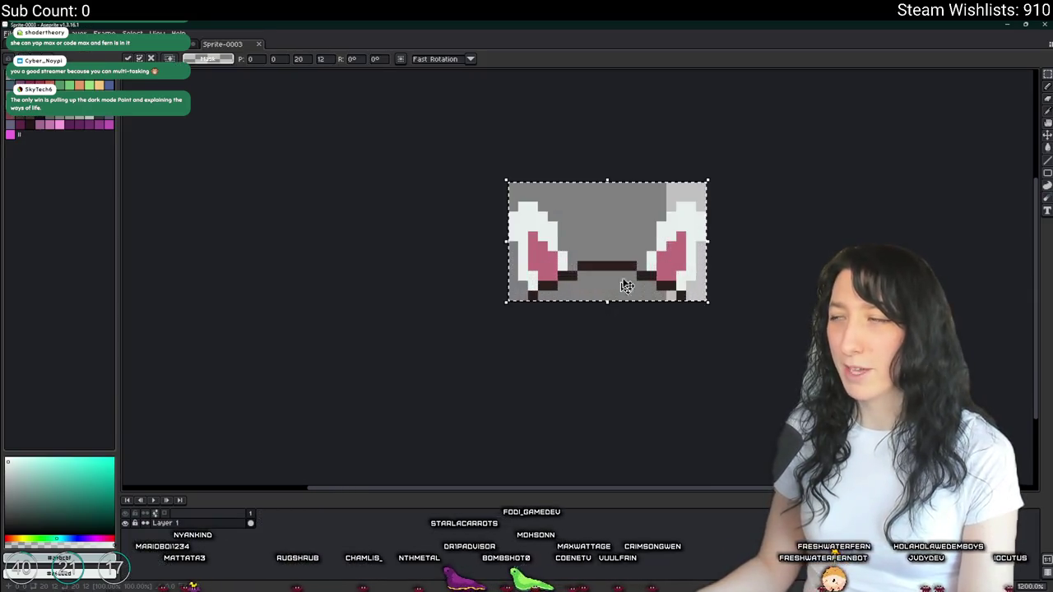
scroll(532, 287, "up", 1)
key("Return")
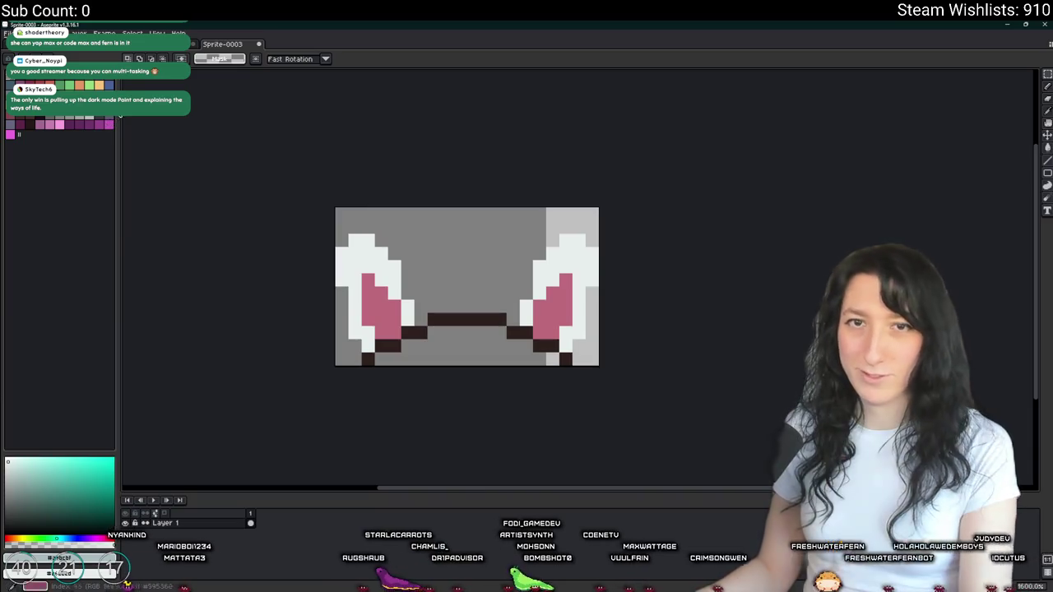
key("alt+s")
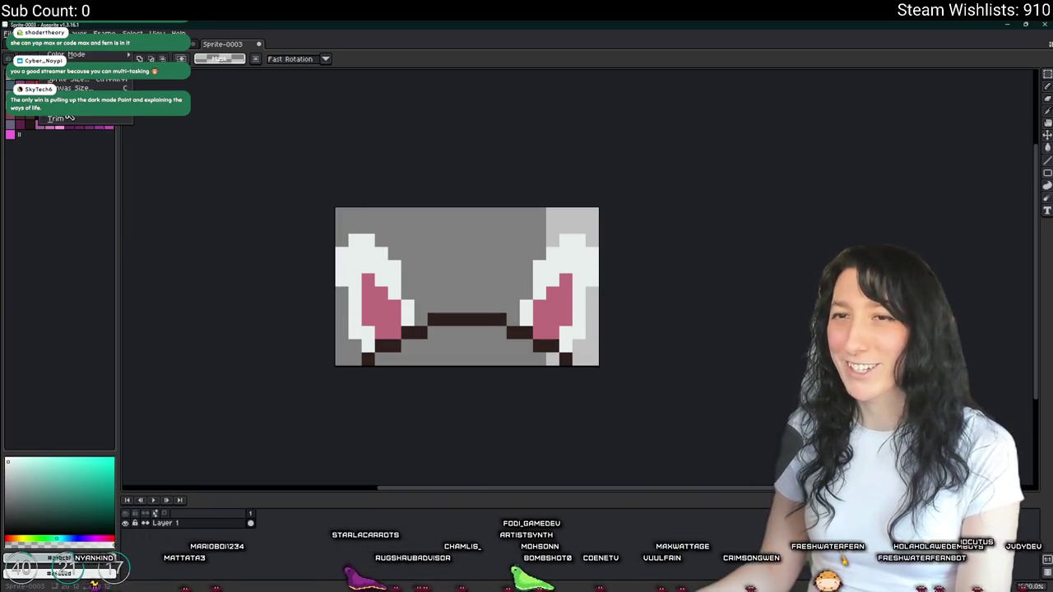
left_click(100, 125)
key("ctrl+alt+shift+s")
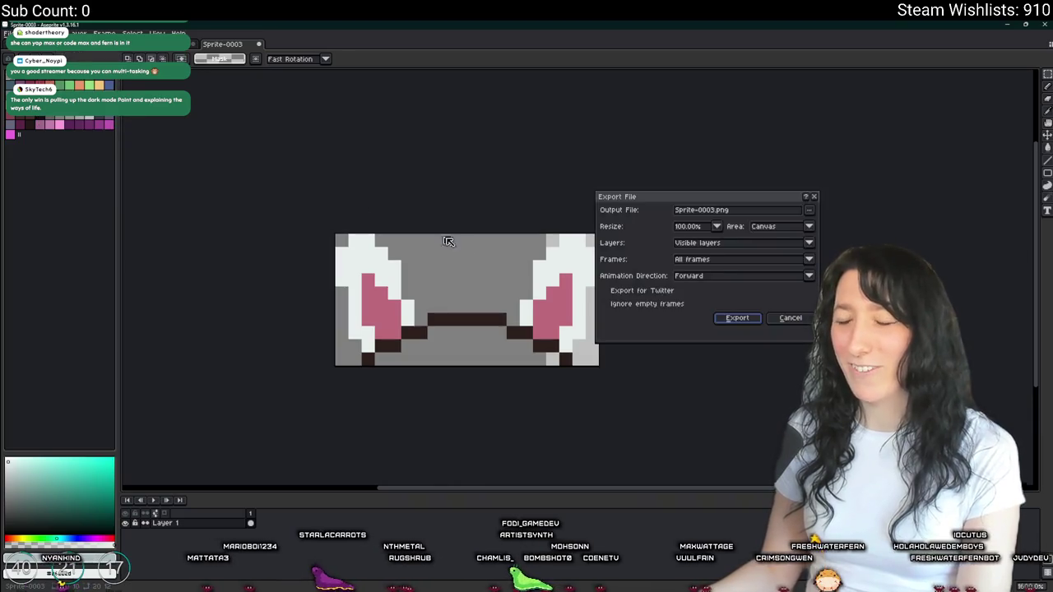
Export the 20×12 ears crop to UnknownSpaces > Art as BunnEars_World.png.
left_click(810, 211)
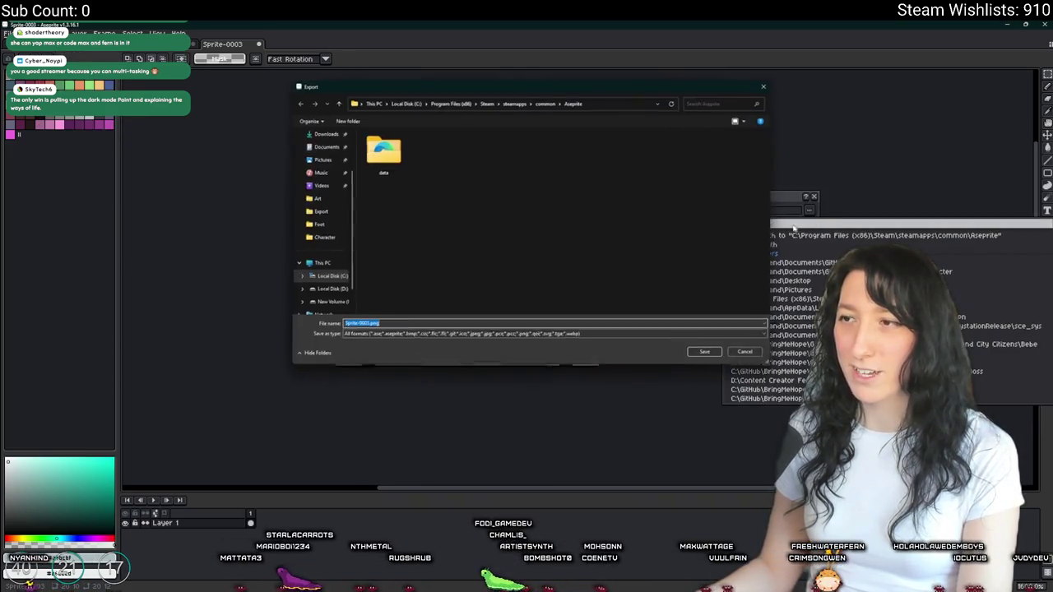
scroll(321, 168, "up", 2)
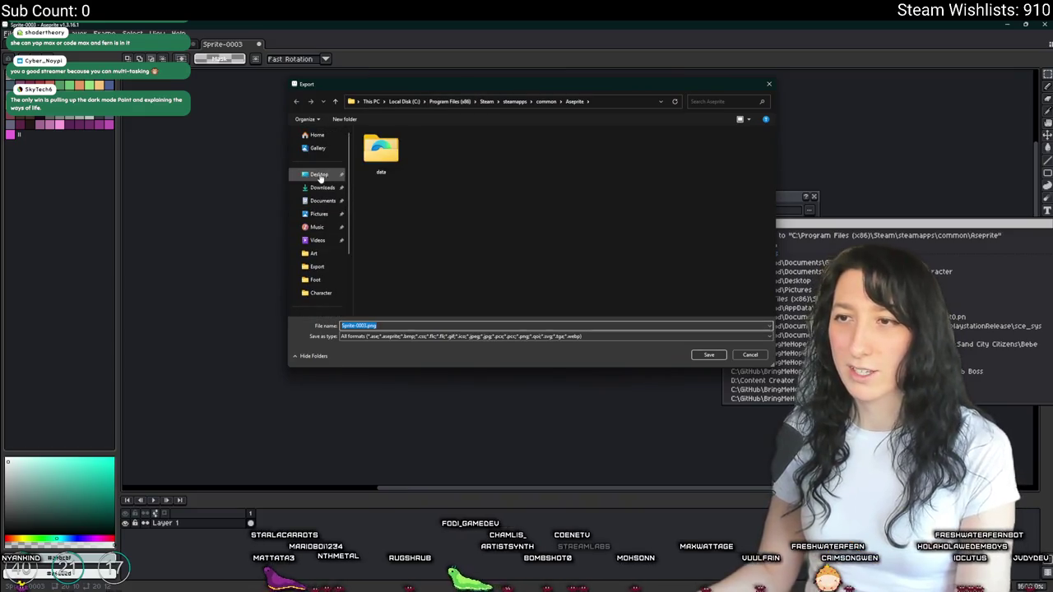
left_click(319, 175)
double_click(395, 312)
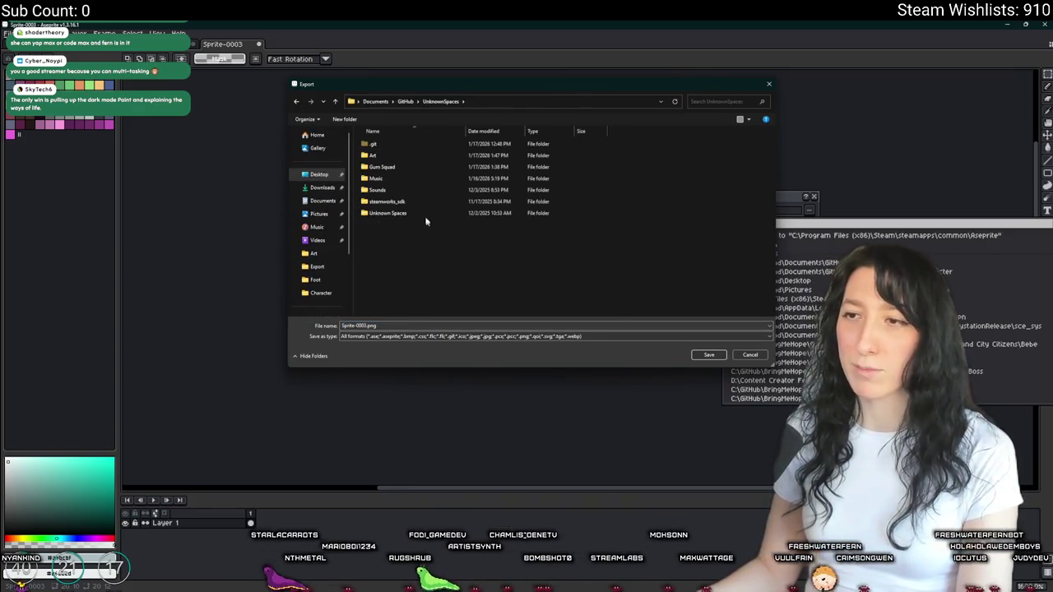
double_click(415, 156)
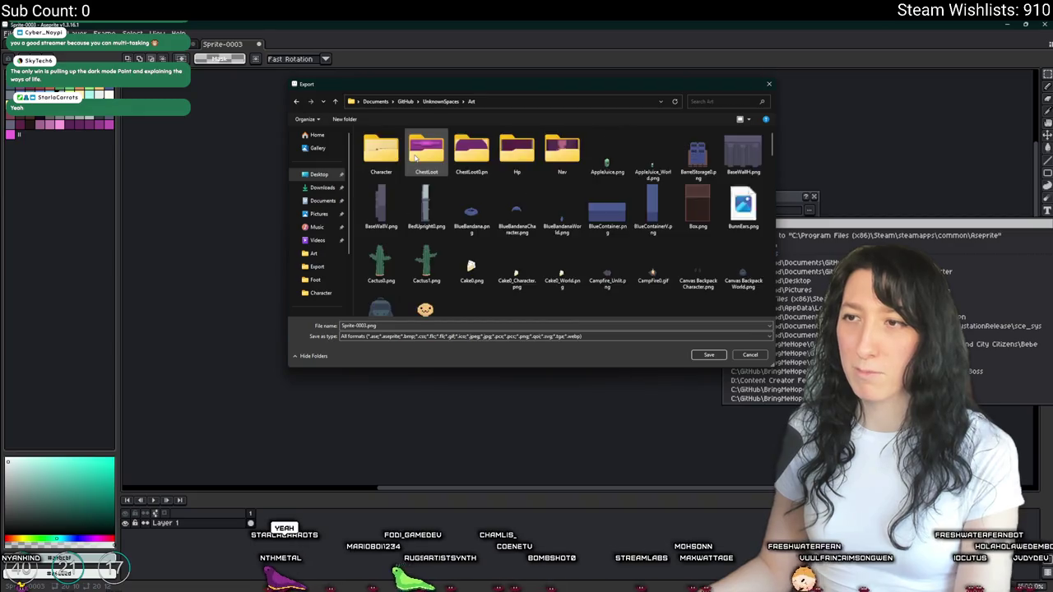
left_click(745, 210)
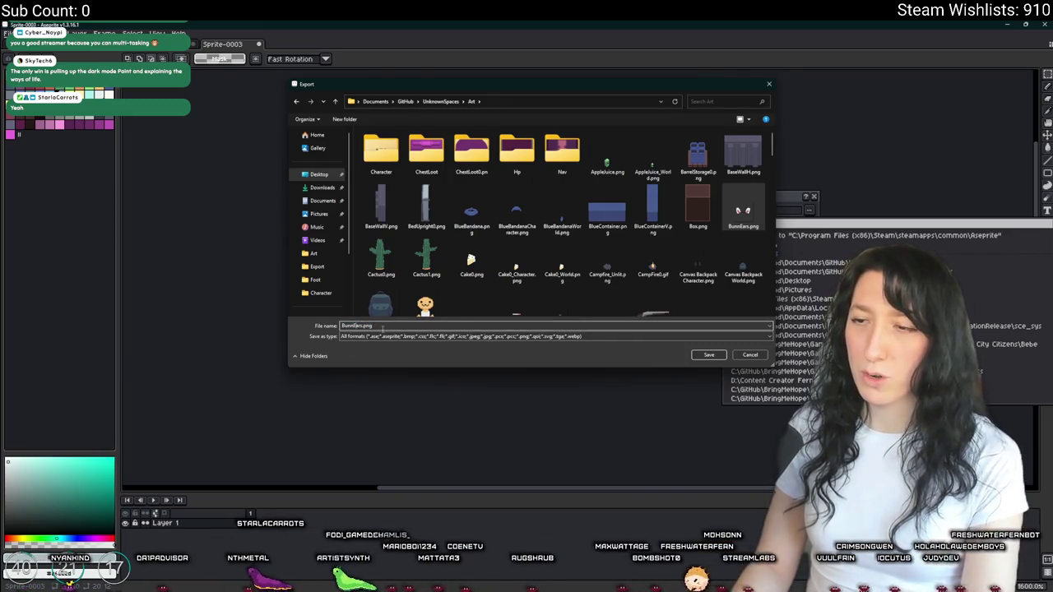
type("d")
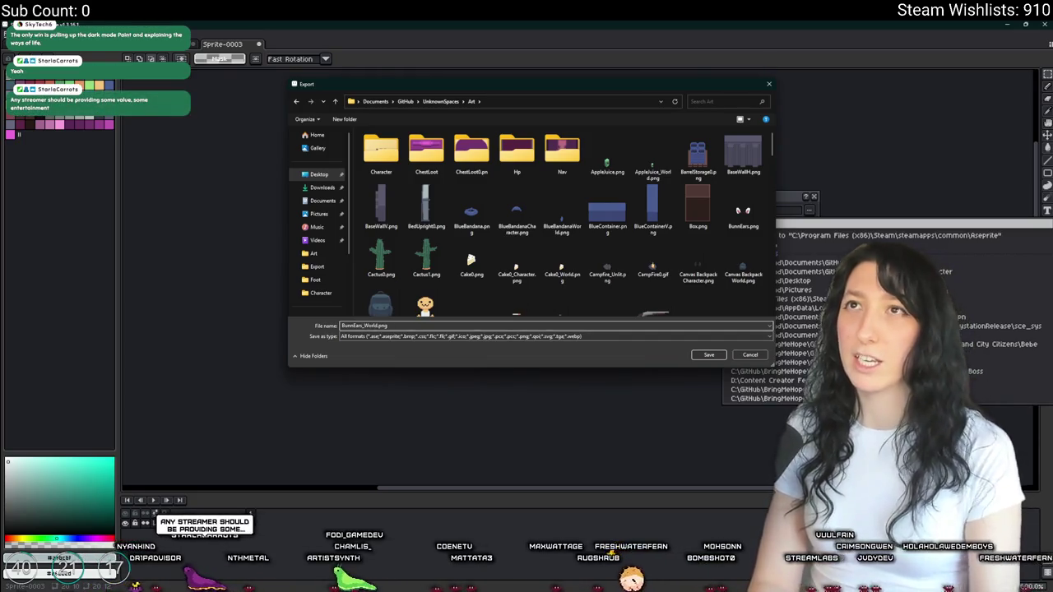
key("Return")
key("Return")
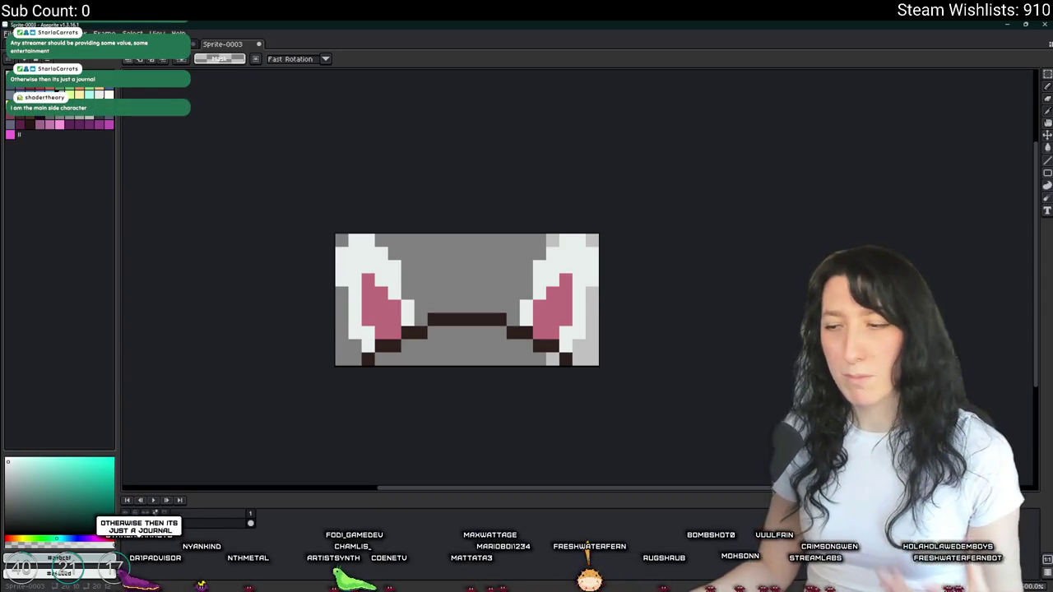
key("alt+Tab")
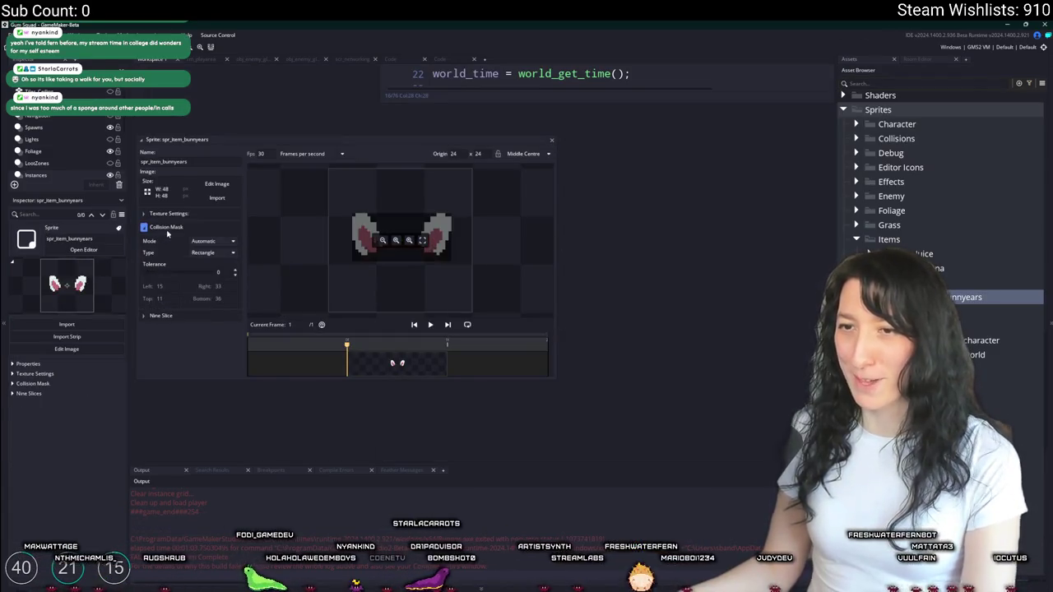
Close the spr_item_bunnyears editor after reviewing its 48×48 bunny-ears image.
left_click(552, 141)
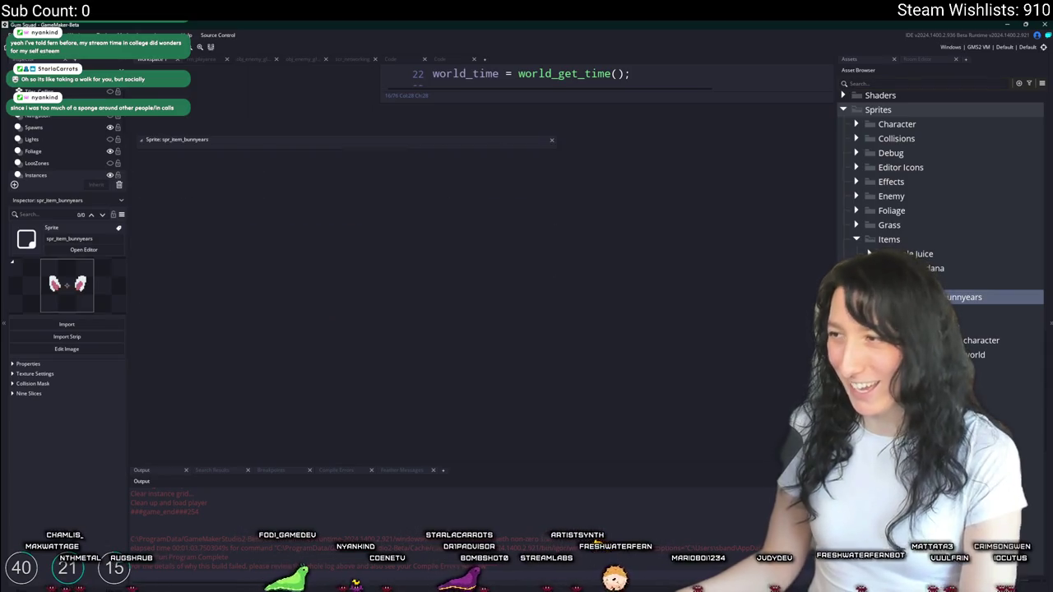
Duplicate spr_item_bunnyears as spr_item_bunnyears_character and import BunnyEarsCharacter.png into it.
key("ctrl+d")
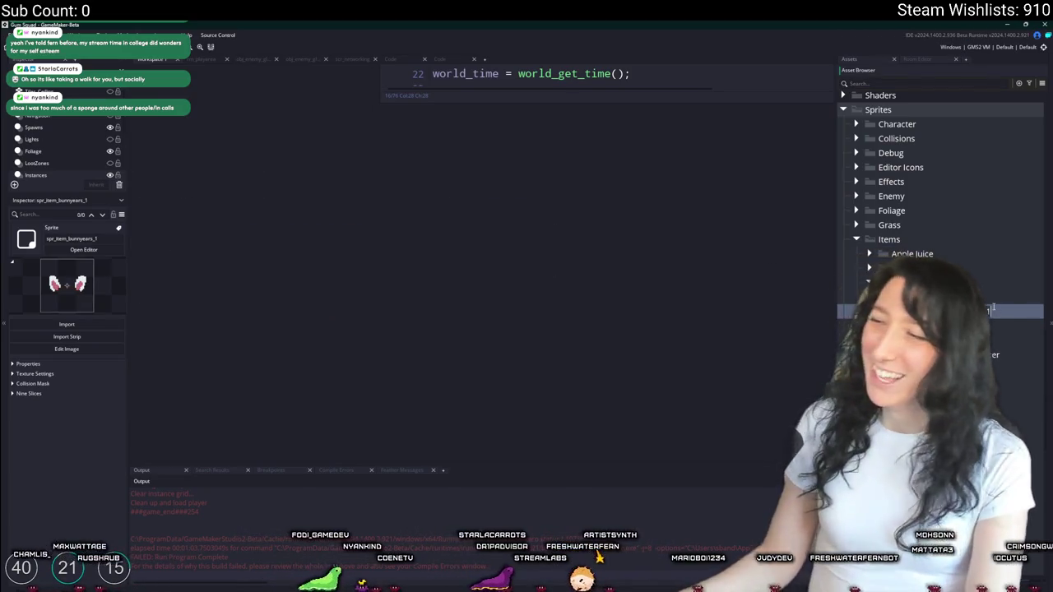
type("character")
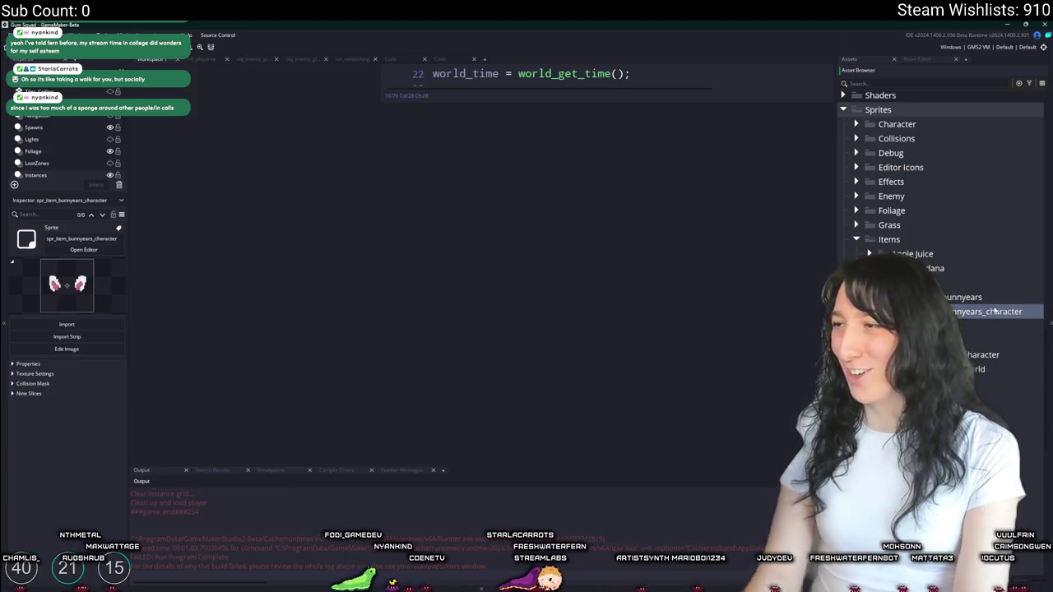
double_click(994, 311)
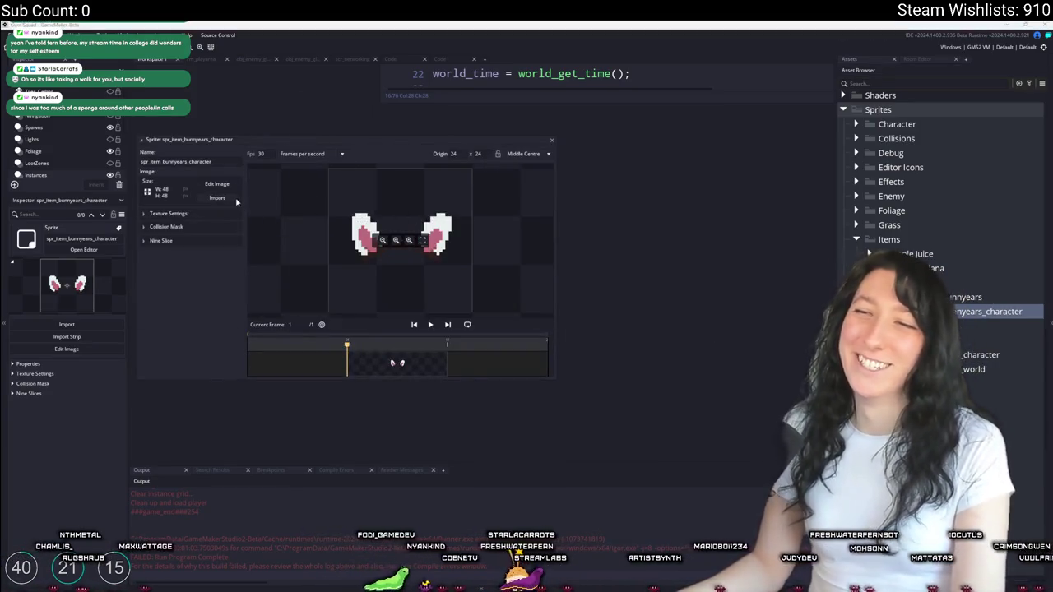
left_click(216, 197)
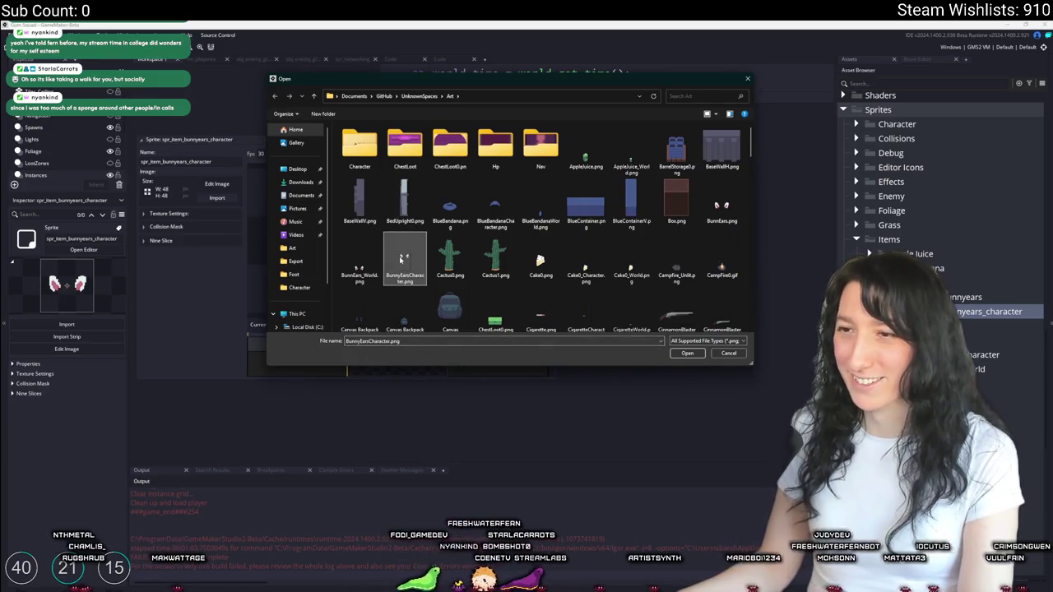
double_click(403, 259)
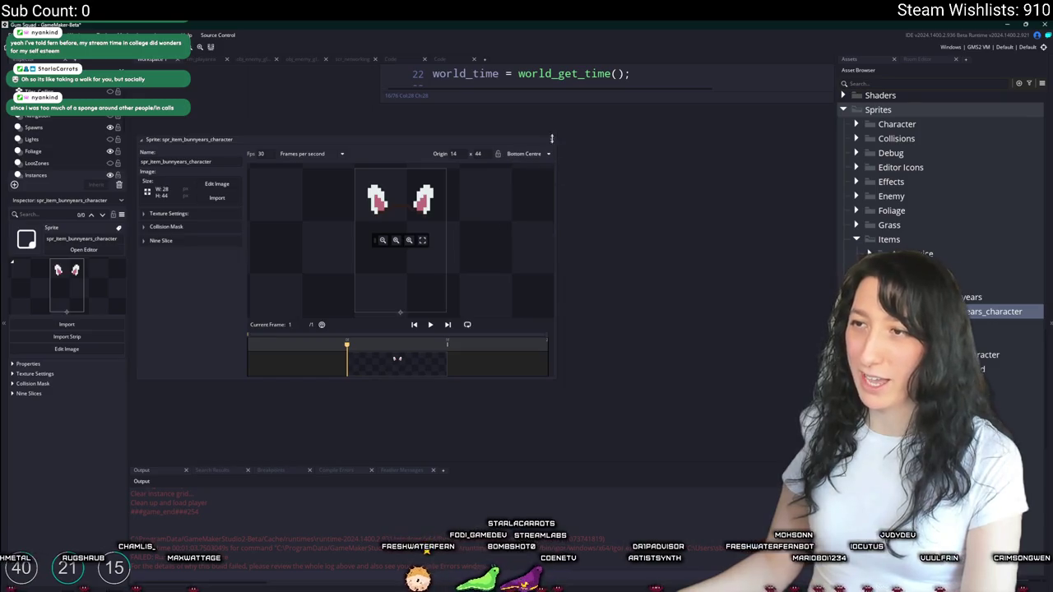
left_click(550, 141)
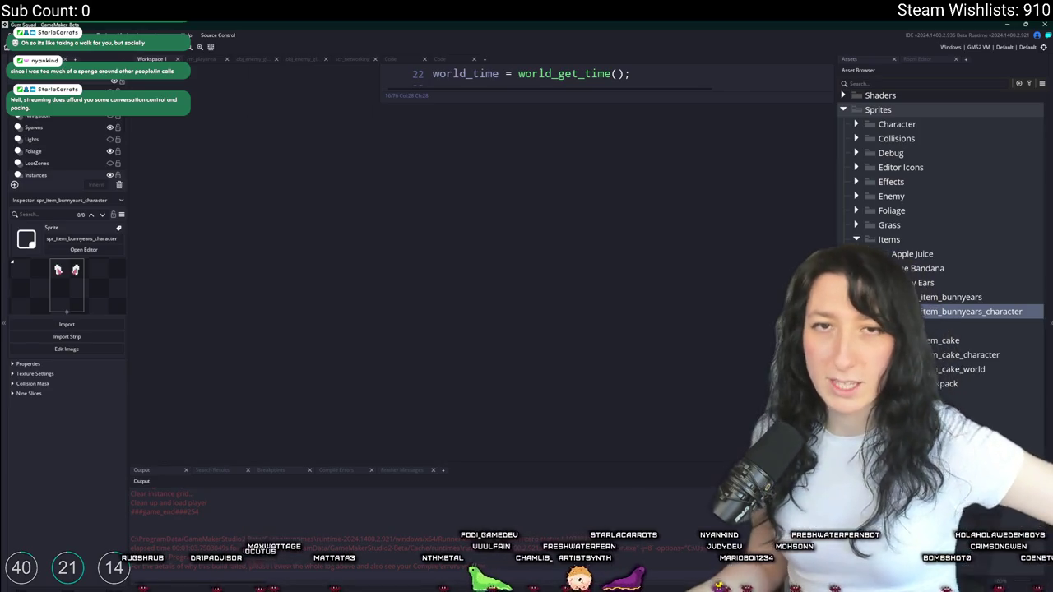
Duplicate the bunny ears sprite again, creating spr_item_bunnyears_1.
scroll(439, 222, "up", 3)
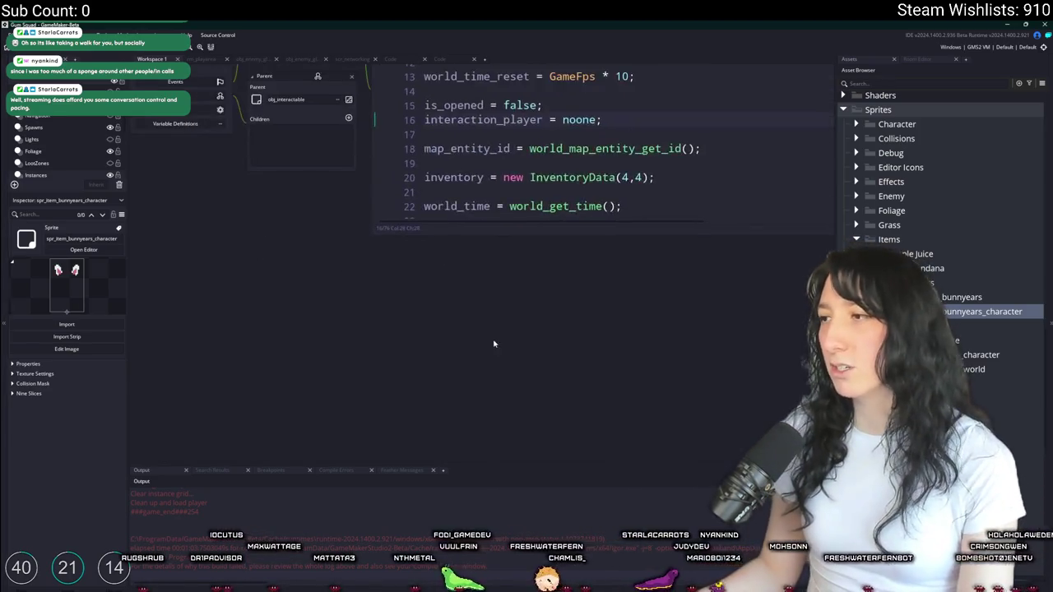
left_click(962, 299)
key("ctrl+d")
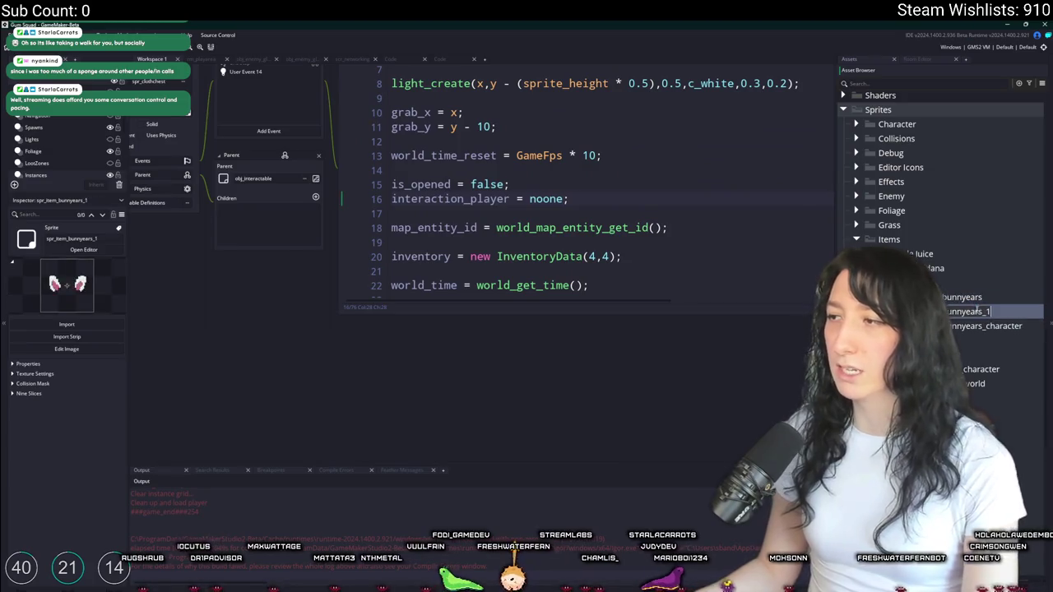
Rename the copy spr_item_bunnyears_world, load BunnEars_World.png into it, then check the character ears sprite.
type("d")
key("Return")
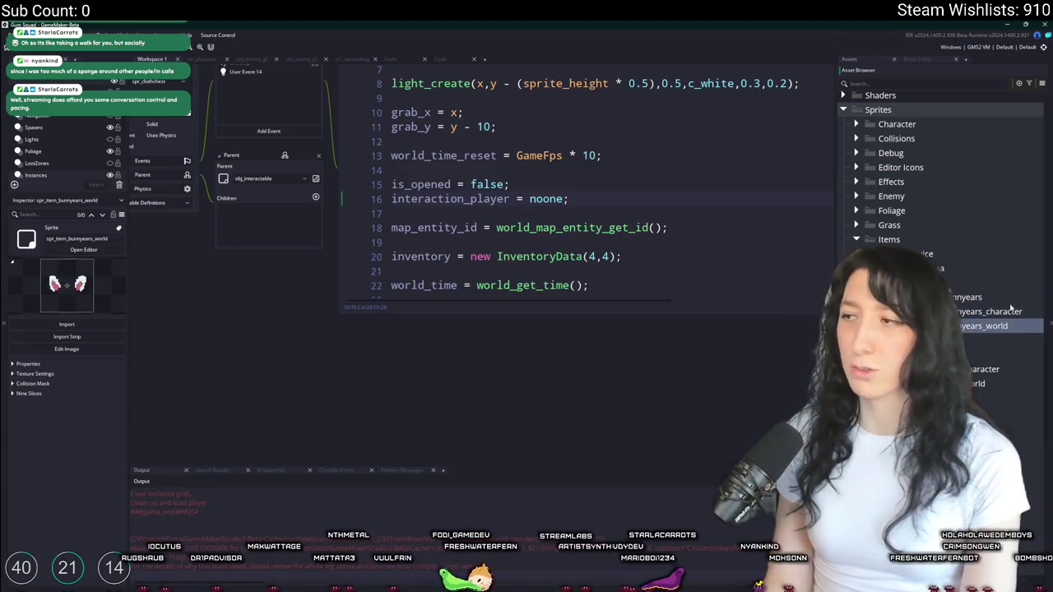
double_click(983, 325)
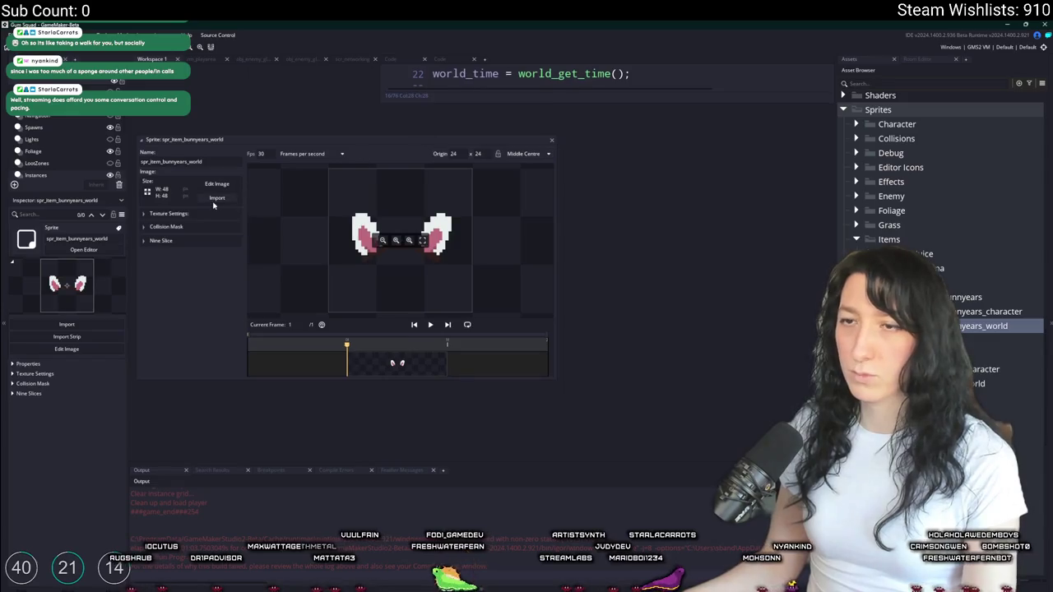
left_click(217, 197)
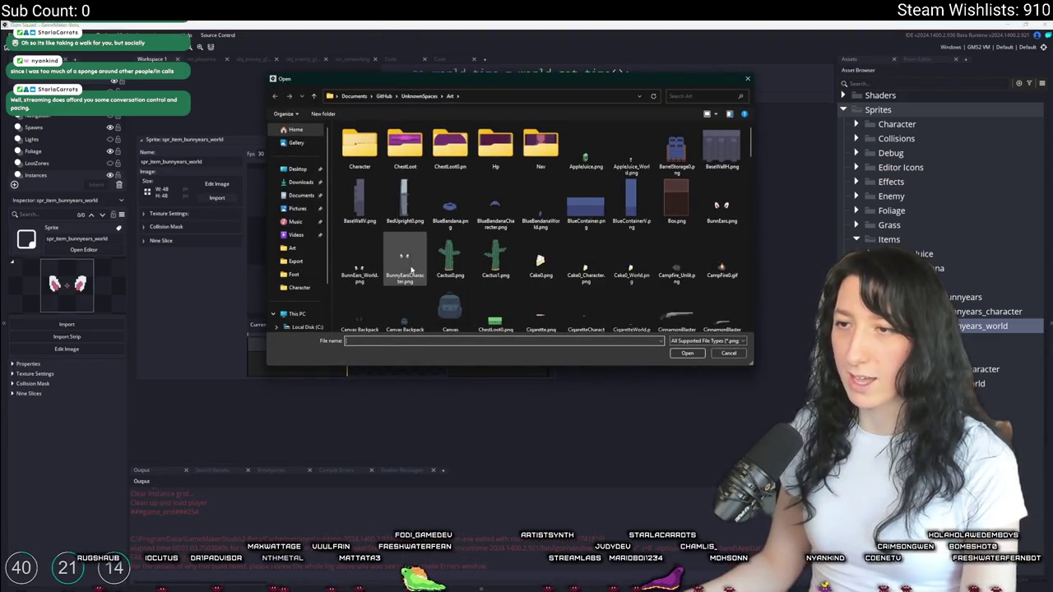
double_click(365, 272)
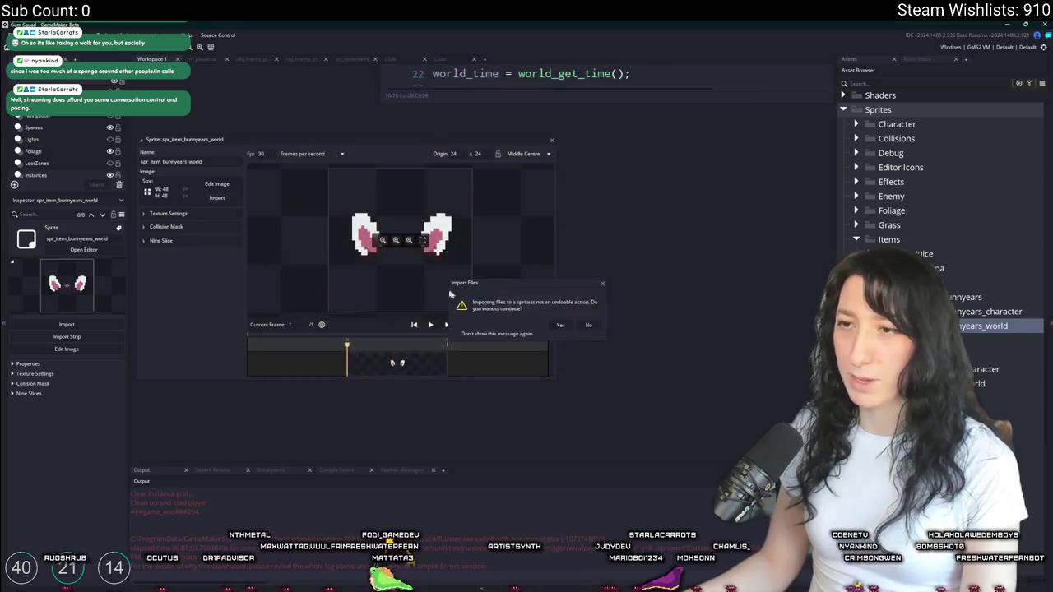
left_click(559, 326)
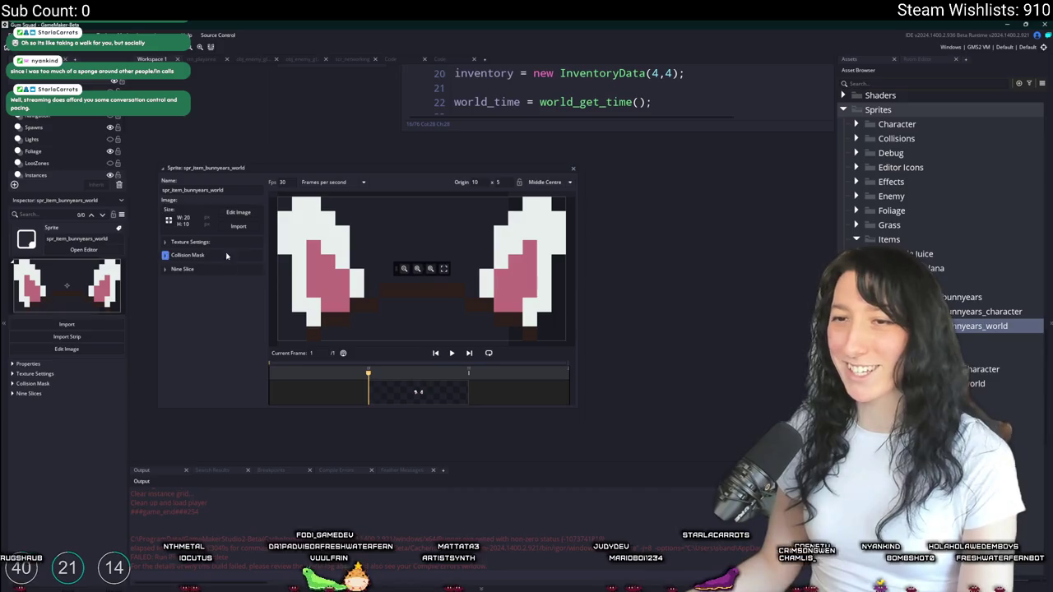
left_click(573, 172)
double_click(987, 311)
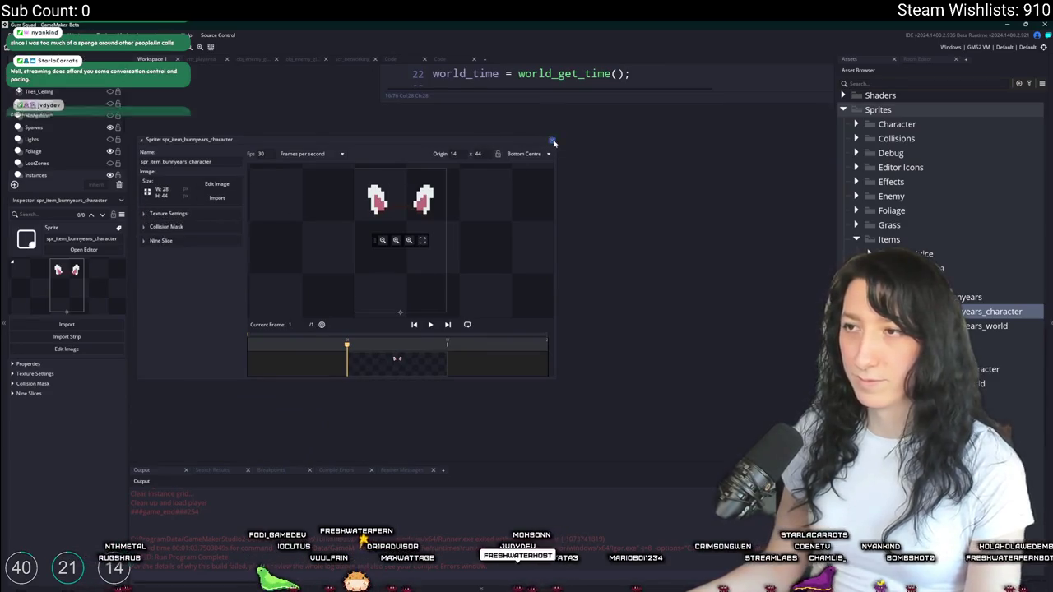
left_click(552, 140)
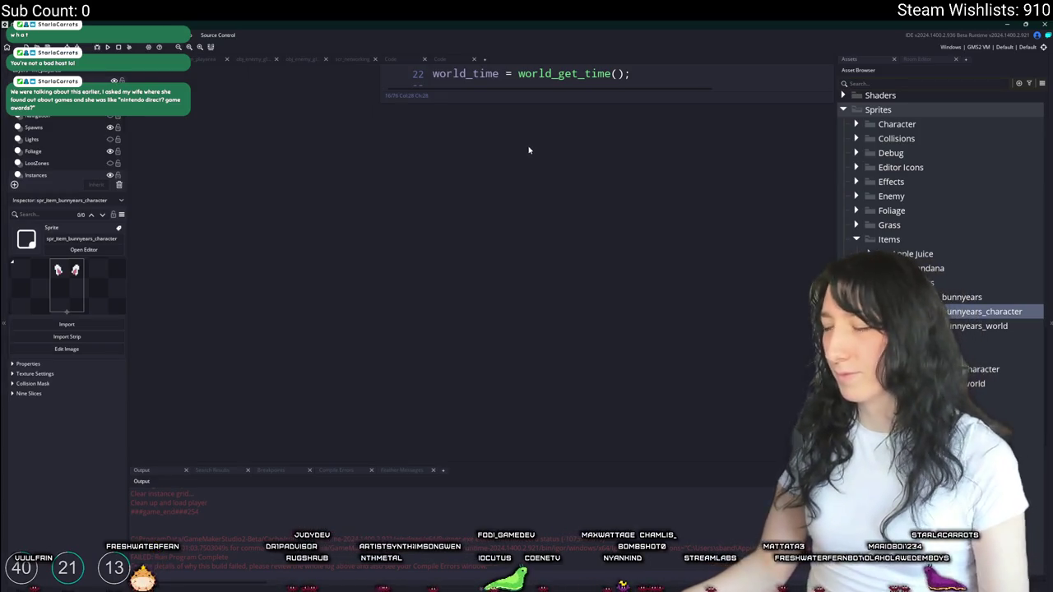
Open the scr_items script through the asset search.
scroll(529, 150, "up", 2)
scroll(524, 181, "up", 1)
scroll(551, 212, "up", 2)
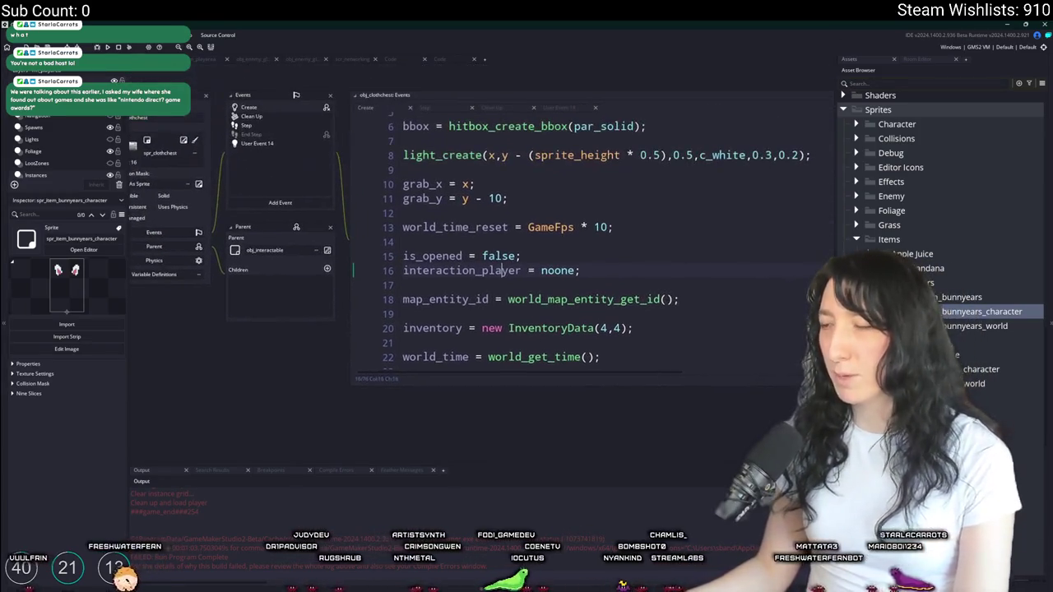
scroll(618, 176, "up", 2)
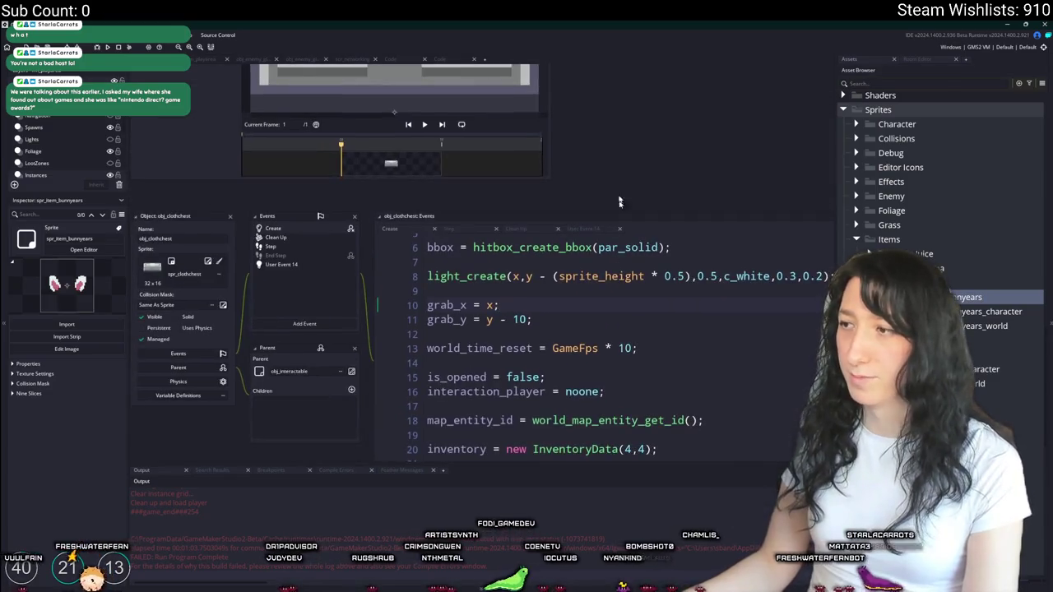
scroll(617, 176, "up", 4)
scroll(602, 215, "up", 2)
scroll(588, 254, "up", 2)
scroll(573, 294, "up", 4)
scroll(559, 332, "up", 3)
scroll(519, 342, "up", 1)
scroll(477, 350, "up", 1)
scroll(436, 360, "up", 4)
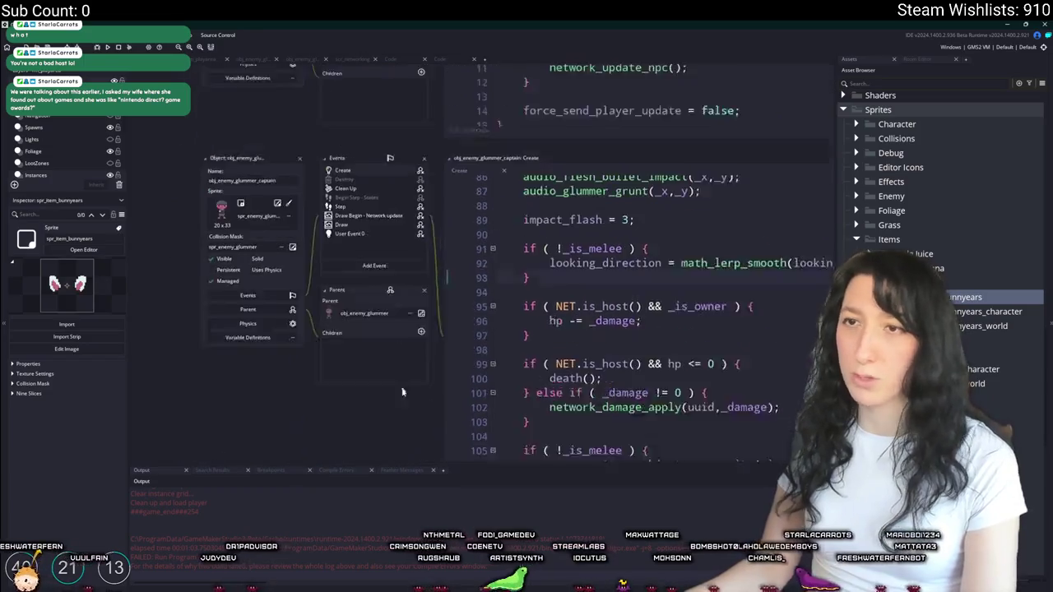
scroll(395, 330, "up", 3)
scroll(383, 271, "up", 1)
key("ctrl+t")
type("scr_")
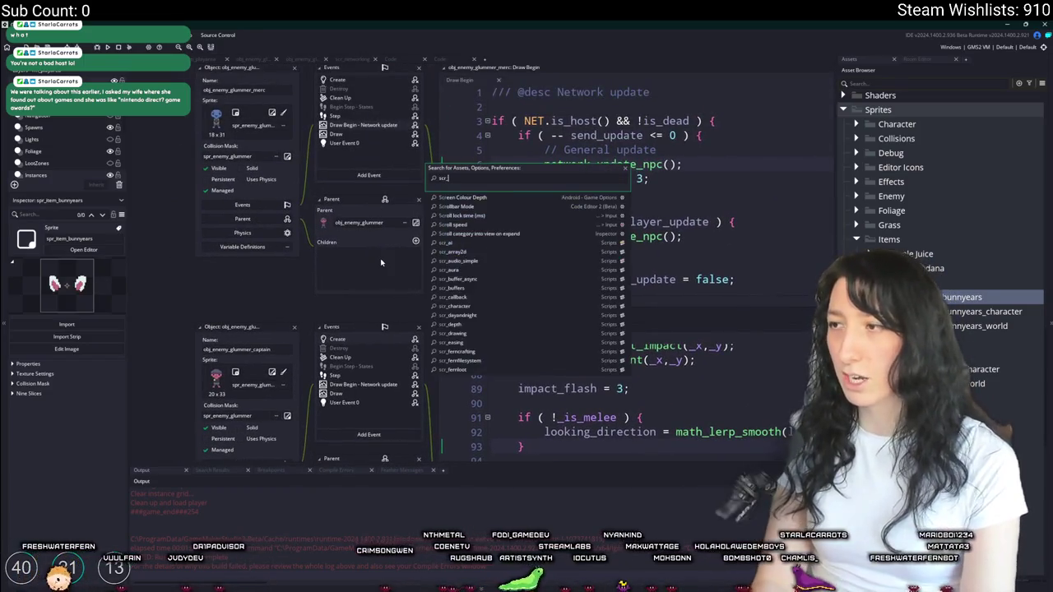
type("items")
key("Return")
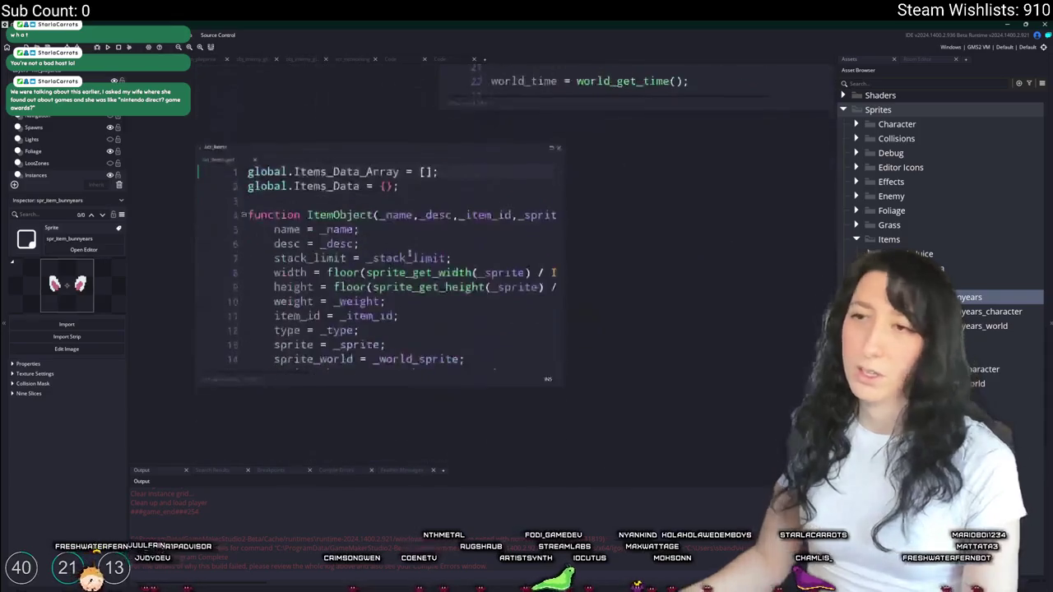
Scroll to the Item_Add_To_Database entries such as Raw Gum and Mint Slinger, and bring up Find.
scroll(411, 280, "down", 15)
scroll(453, 304, "down", 10)
scroll(486, 330, "down", 2)
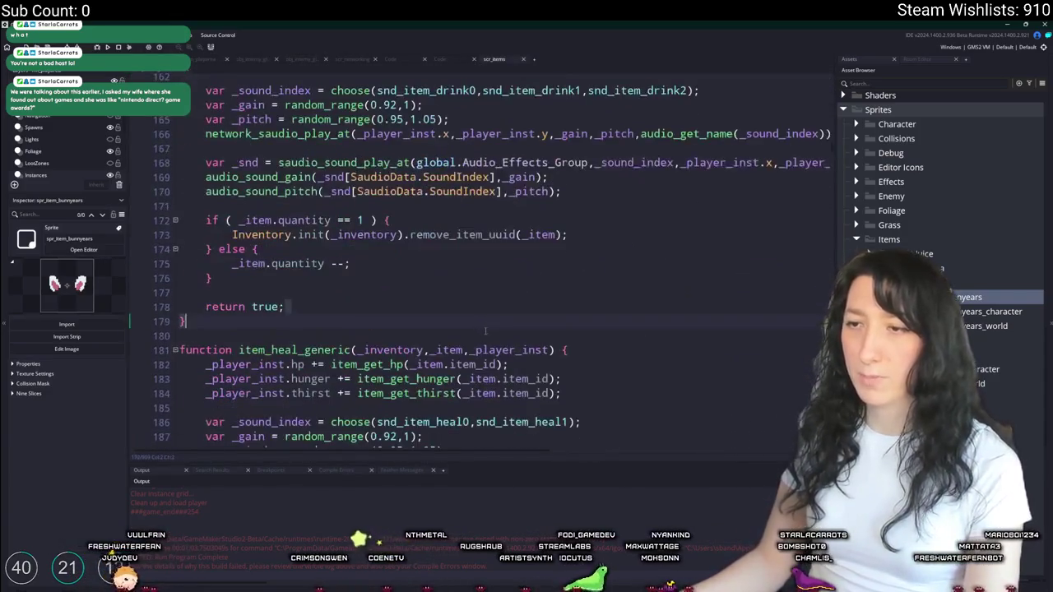
scroll(486, 331, "down", 5)
scroll(486, 331, "down", 2)
scroll(486, 331, "down", 8)
scroll(307, 369, "down", 20)
scroll(306, 368, "down", 20)
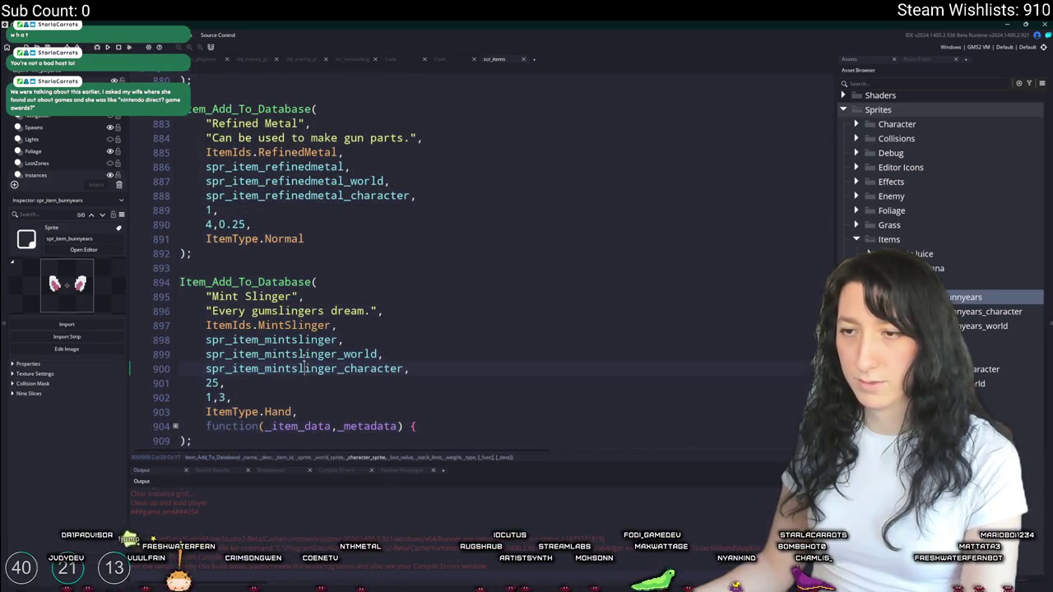
scroll(306, 369, "up", 3)
key("ctrl+f")
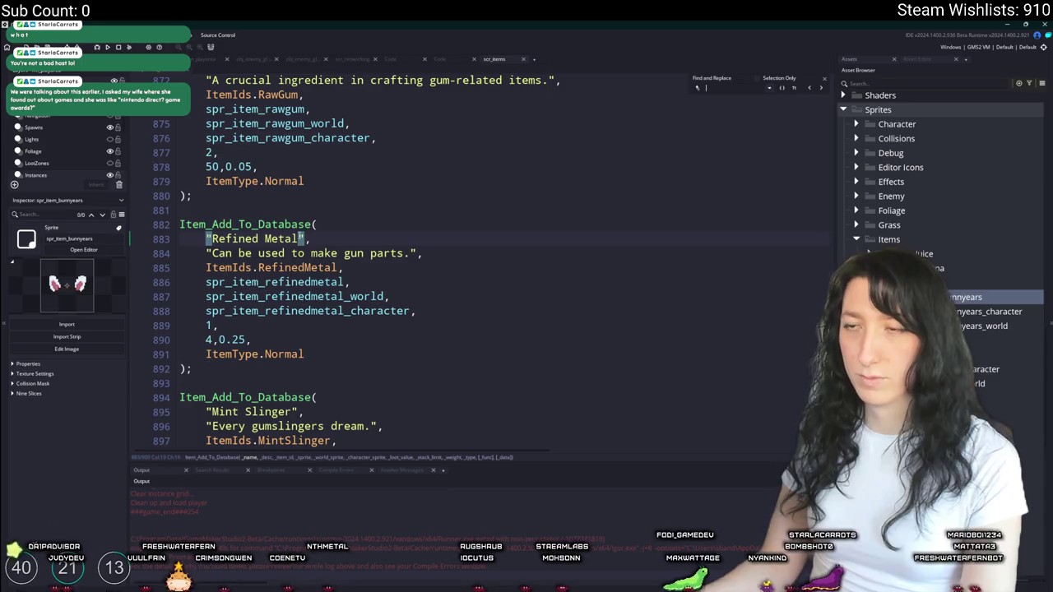
Duplicate the Sun Hat entry, naming the copy 'Bunny Ears' with item id BunnEars.
type("SunHat")
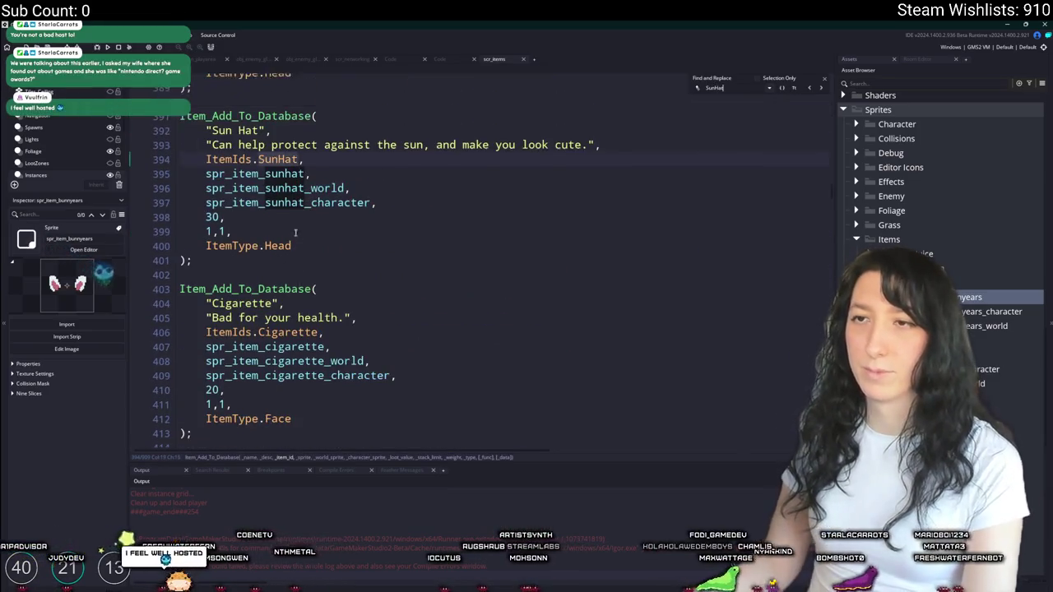
left_click_drag(194, 277, 179, 132)
key("ctrl+d")
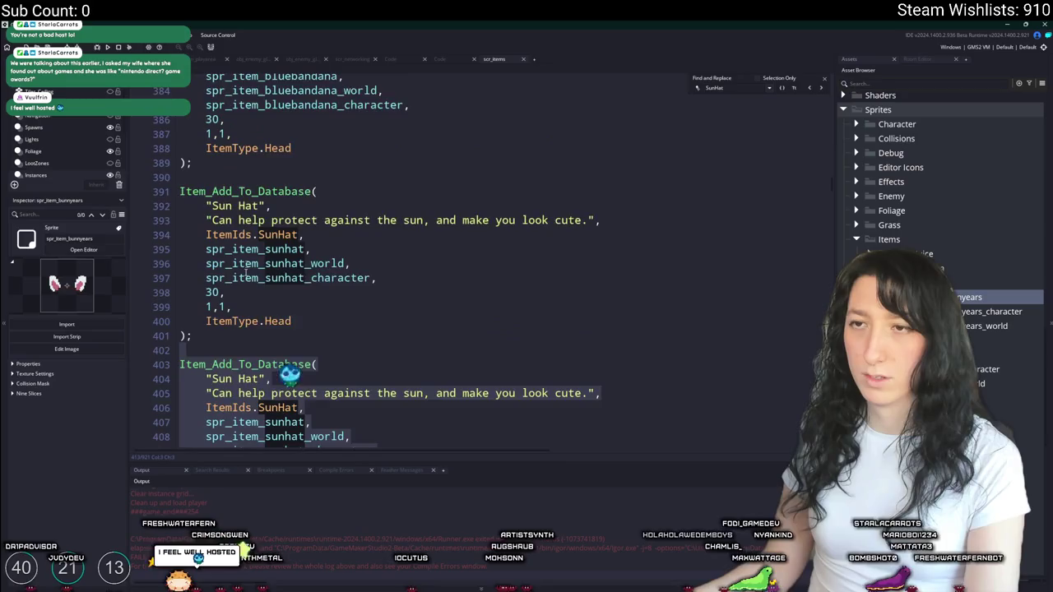
left_click(255, 362)
left_click_drag(265, 345, 213, 346)
type("Bu")
type("nny Ears")
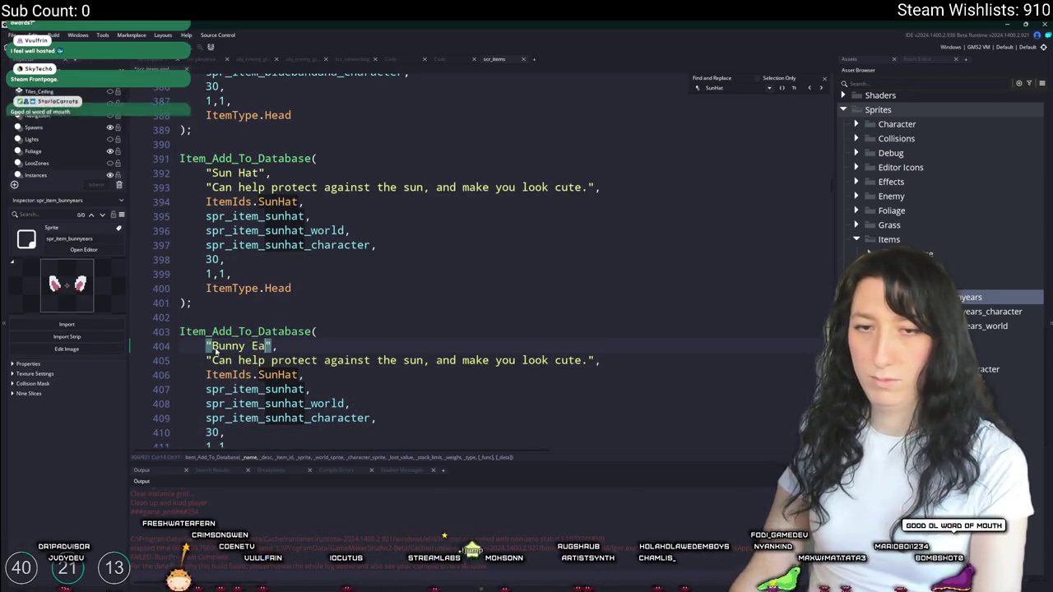
scroll(216, 352, "down", 1)
double_click(267, 342)
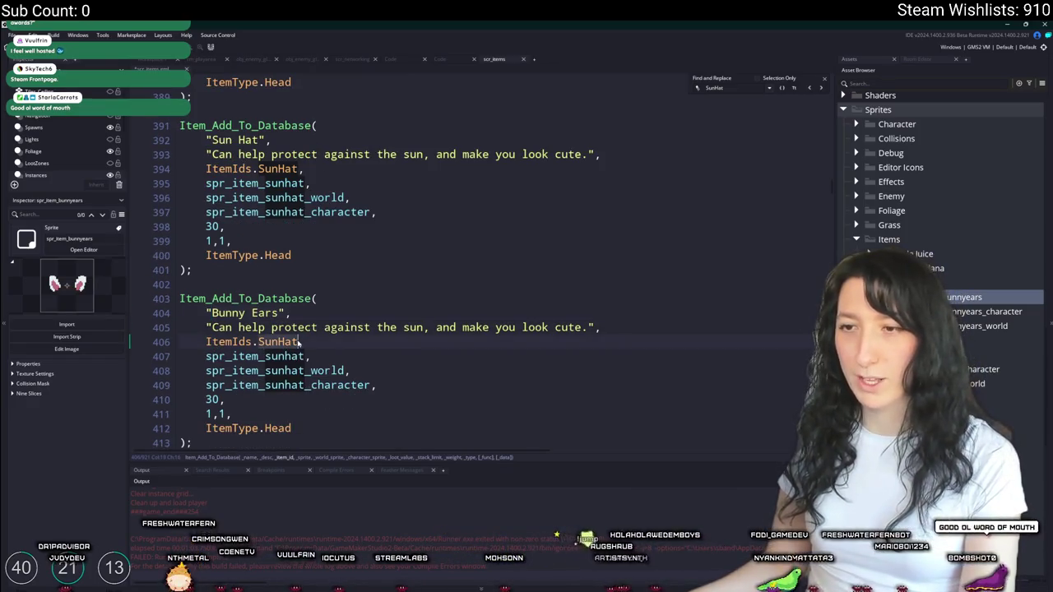
type("BunnEars")
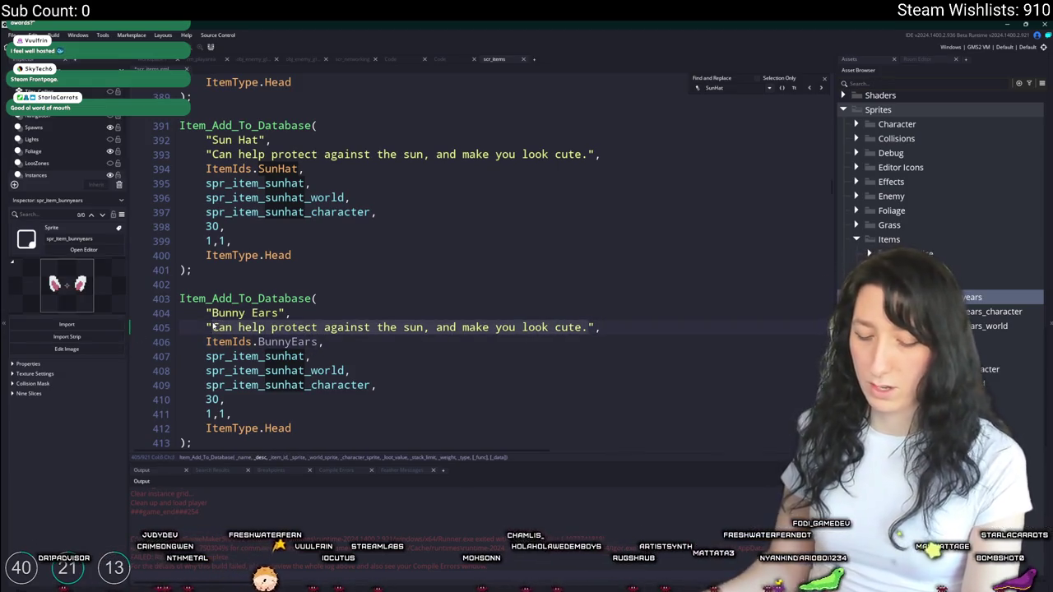
Rewrite the copy's description, beginning 'Provides protection to its…'.
left_click_drag(212, 328, 591, 327)
type("Provides")
type(" protection to ")
type("itsl")
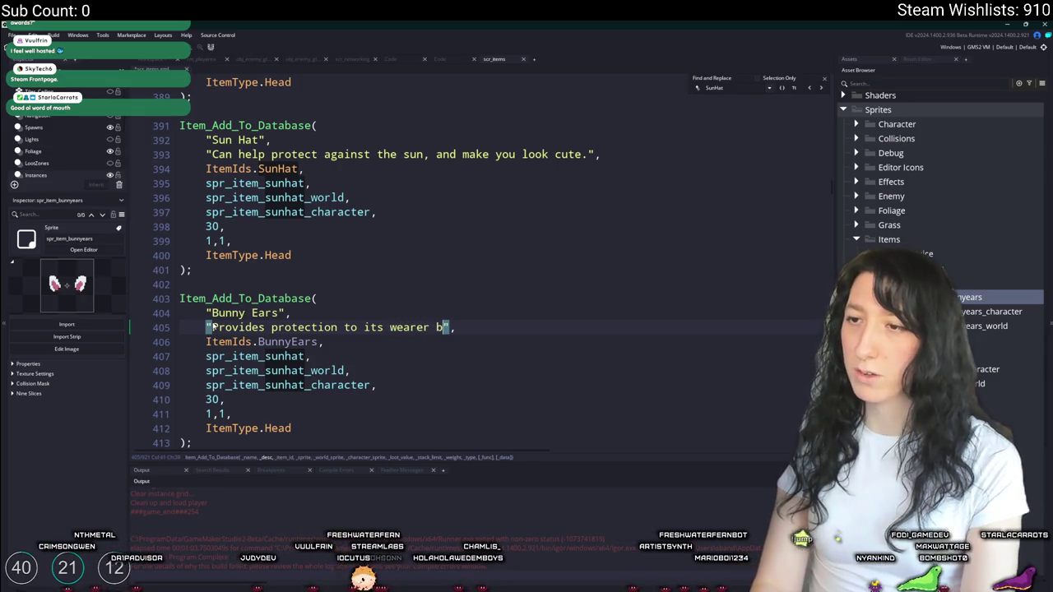
key("BackSpace")
key("BackSpace")
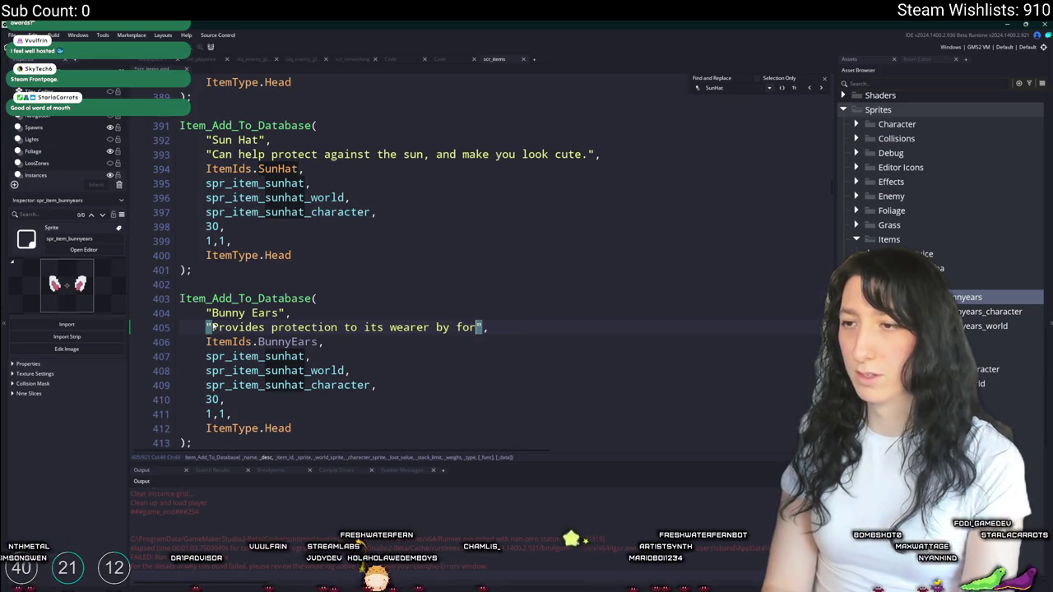
key("BackSpace")
type("ing them cuter.")
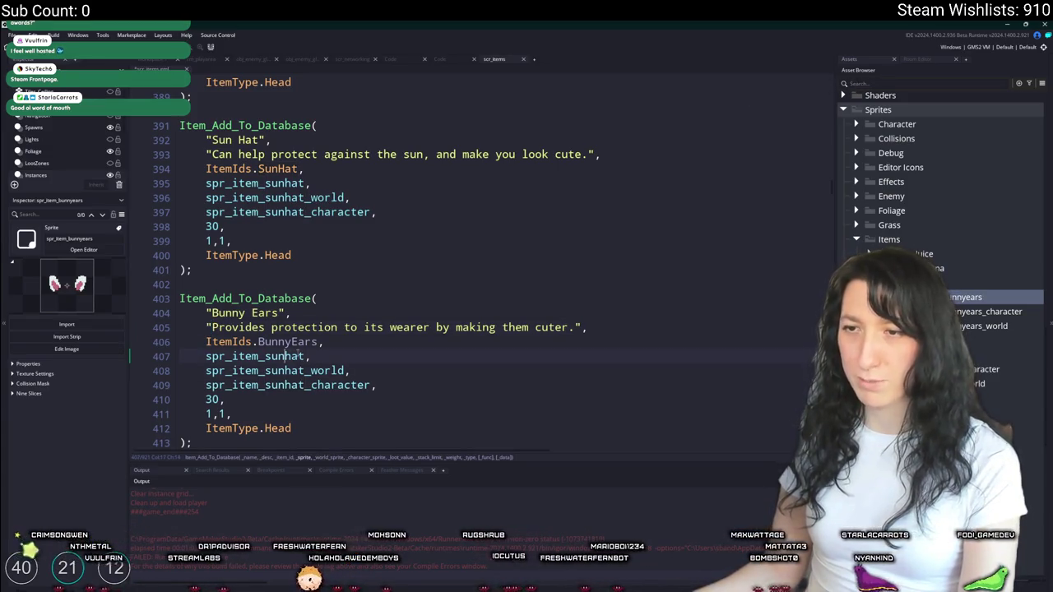
Rename the three sunhat sprite references in the copy to bunnyears.
left_click_drag(287, 377, 294, 355)
type("spr_item_bunnyears")
key("ctrl+z")
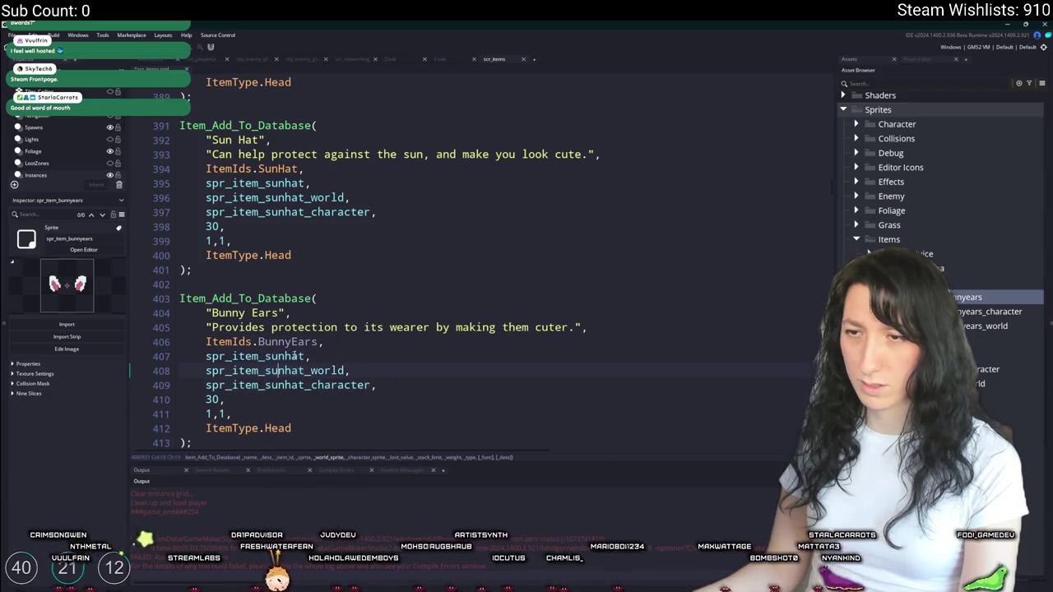
key("shift+Left")
key("shift+Left")
key("shift+Left")
type("bunn")
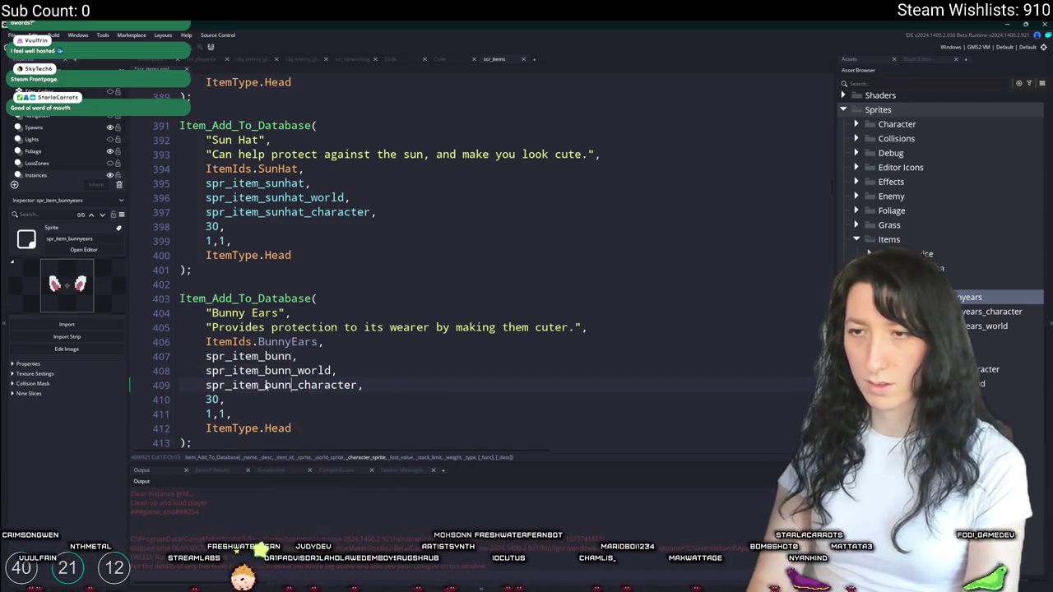
type("years")
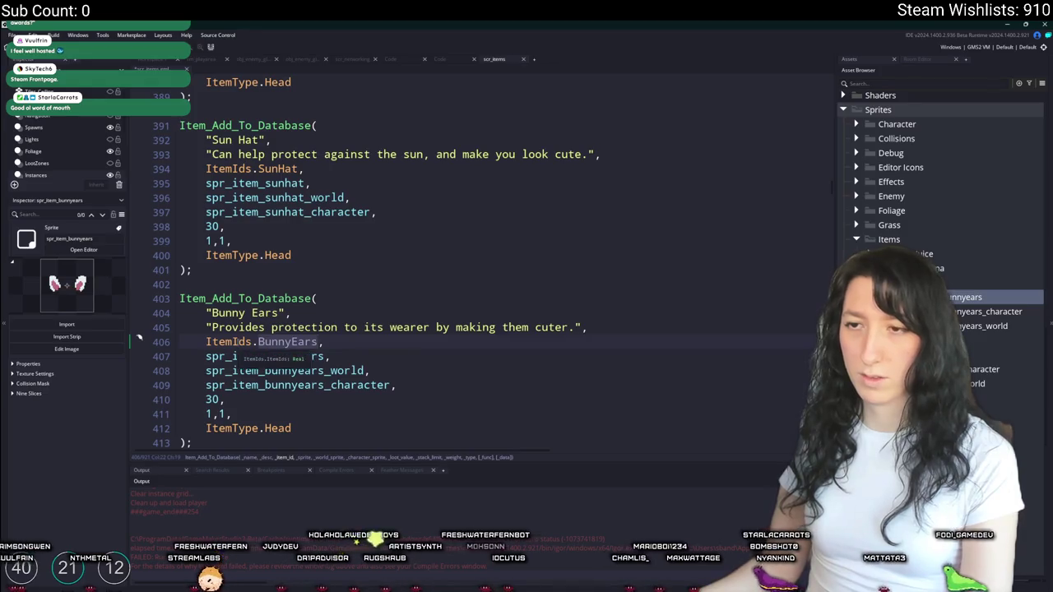
Add a BunnyEars value to the ItemIds enum after MintSlinger and save the script.
scroll(297, 229, "up", 15)
scroll(297, 230, "down", 10)
scroll(298, 230, "down", 5)
scroll(297, 229, "up", 5)
scroll(297, 230, "up", 17)
left_click(255, 297)
key("ctrl+d")
type("BunnyEarsnger,")
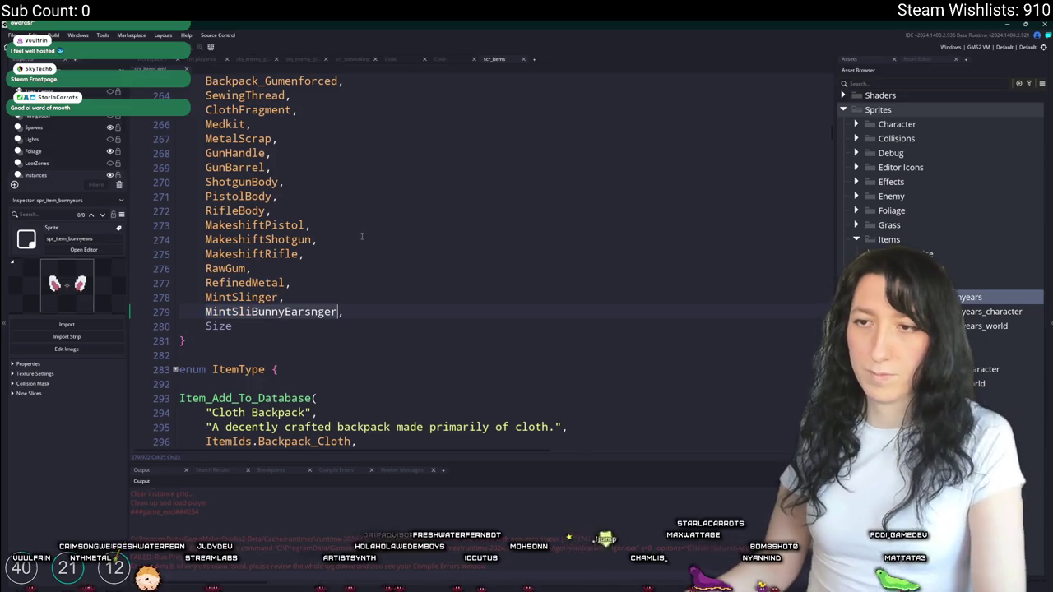
key("ctrl+s")
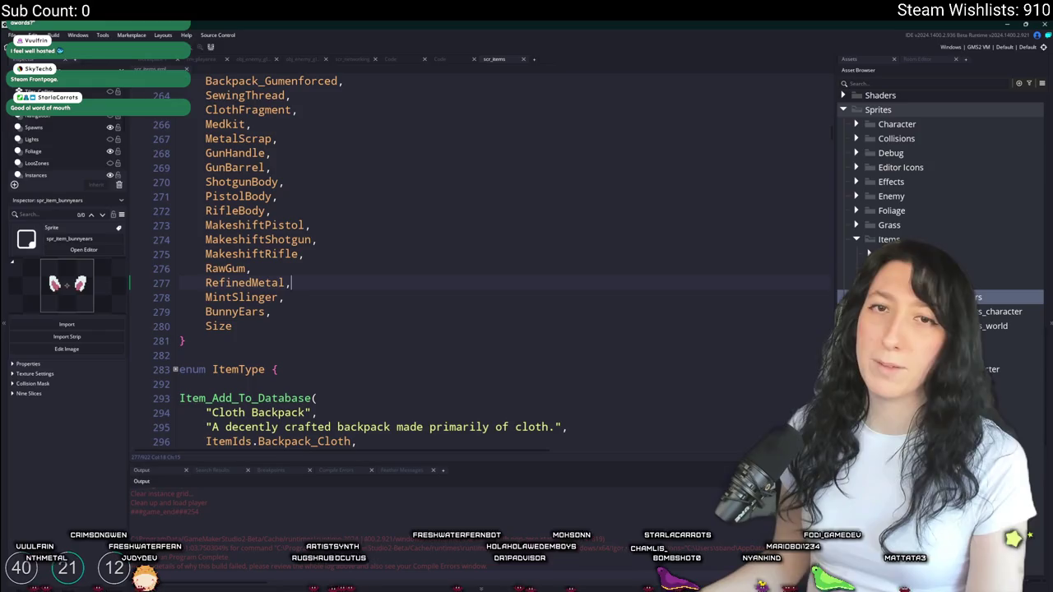
key("ctrl+t")
type("obj_pla")
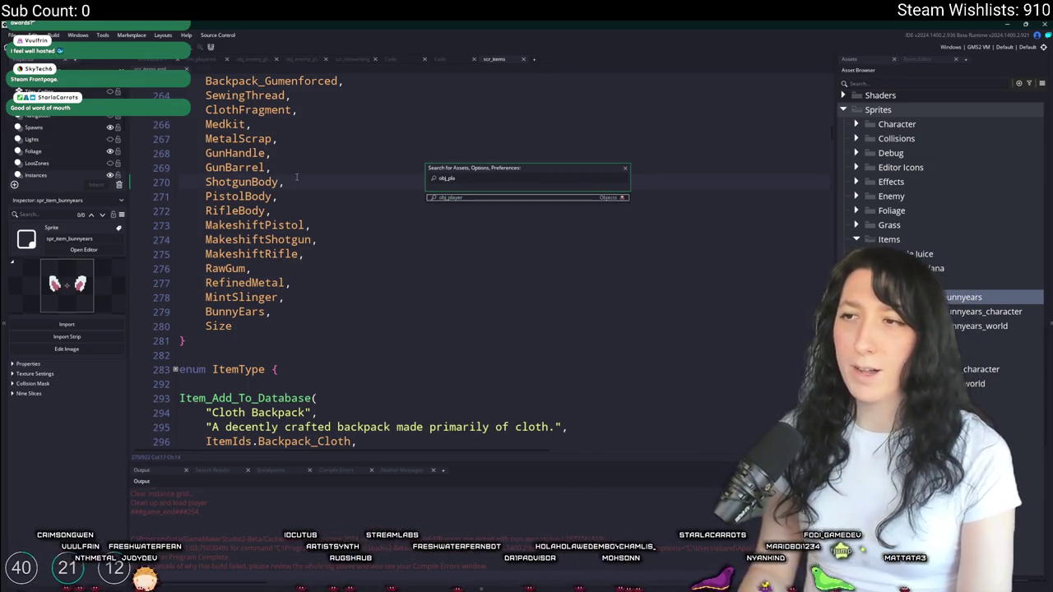
In obj_player's starter inventory, duplicate a place_item line and change it to ItemIds.BunnyEars.
key("Return")
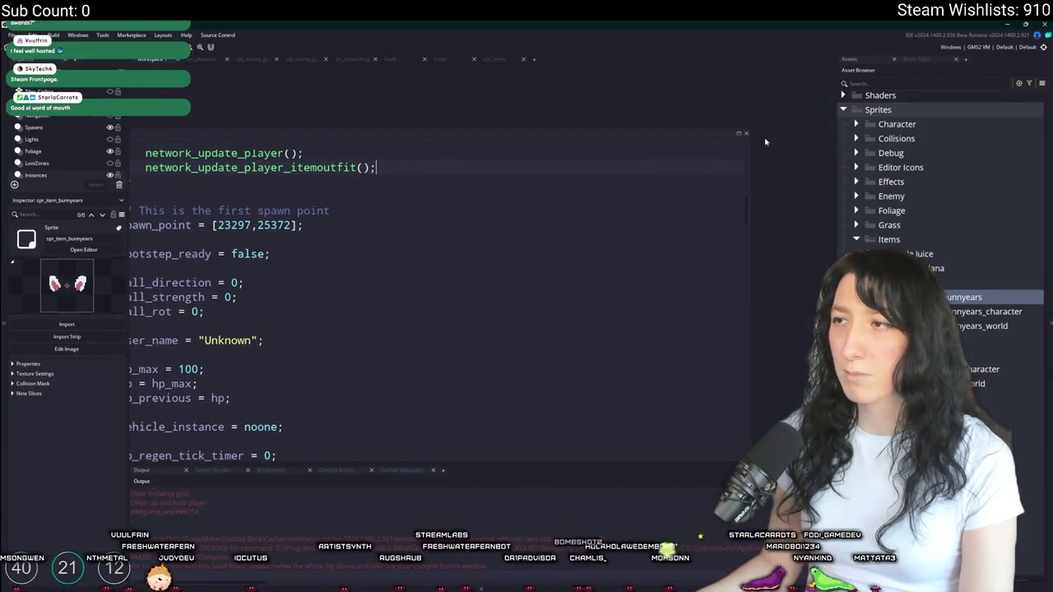
scroll(741, 134, "down", 2)
scroll(741, 134, "down", 10)
scroll(741, 134, "down", 5)
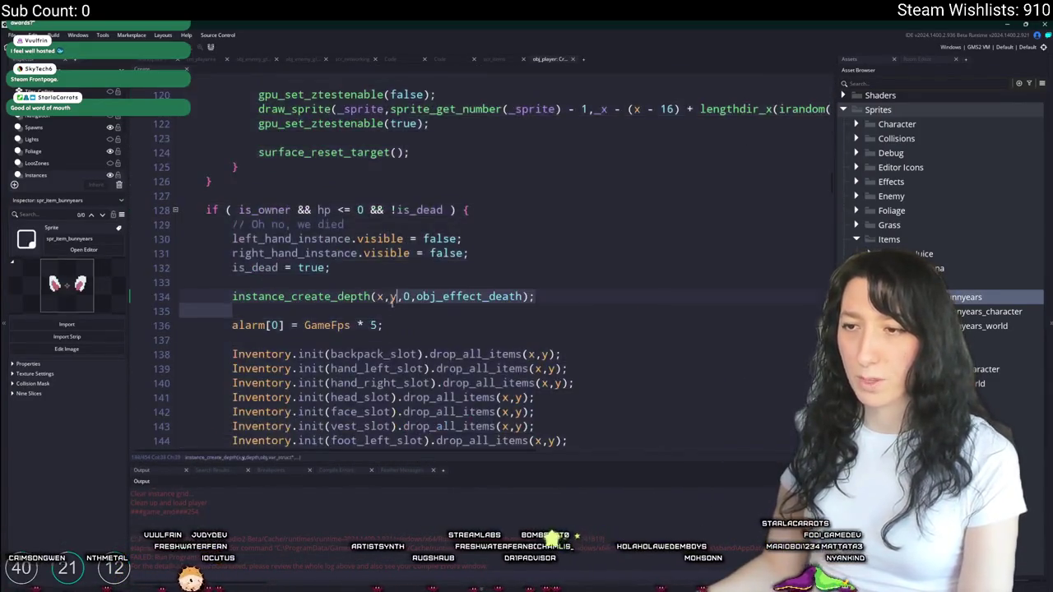
scroll(741, 135, "down", 15)
scroll(494, 263, "down", 10)
scroll(494, 264, "up", 3)
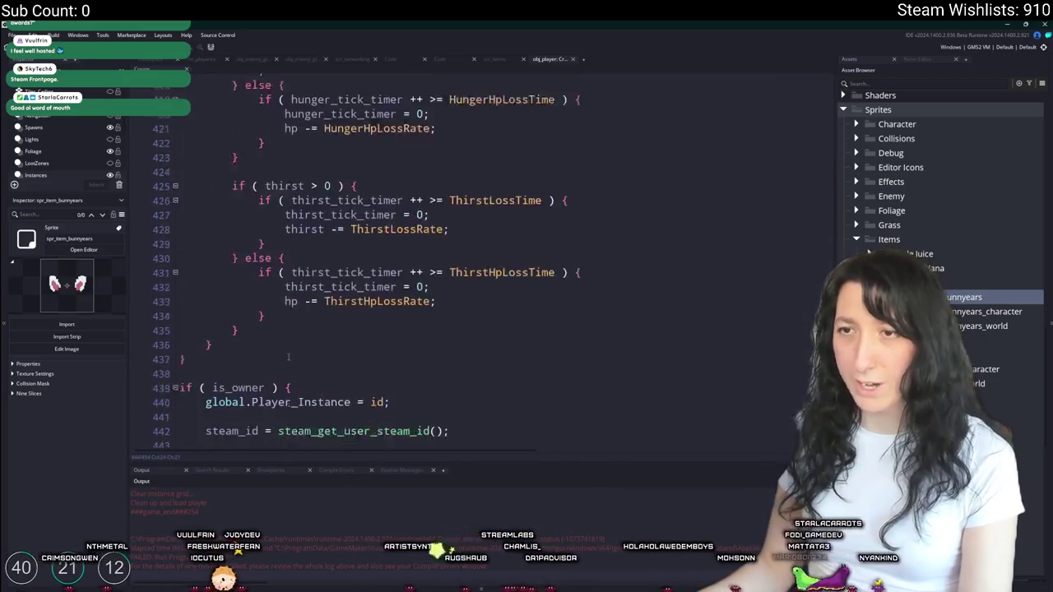
scroll(494, 263, "up", 4)
scroll(494, 264, "up", 5)
scroll(493, 264, "up", 5)
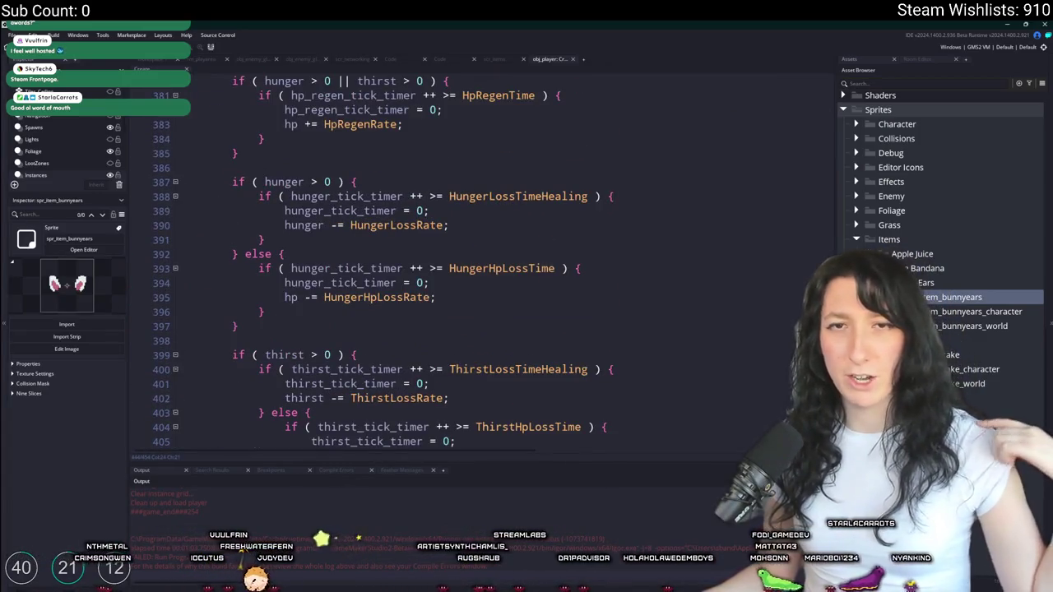
scroll(396, 293, "up", 3)
scroll(395, 294, "up", 5)
scroll(396, 294, "up", 4)
scroll(396, 293, "down", 3)
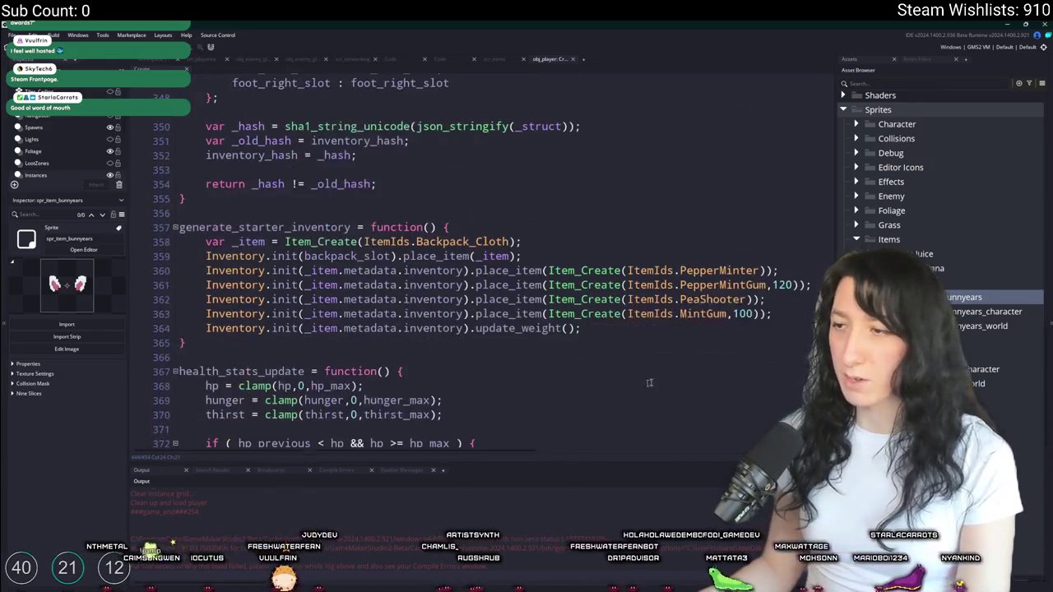
key("ctrl+d")
type("BunnyEars")
Move the BunnyEars line below the MintGum line, then build and run the game.
triple_click(773, 311)
key("ctrl+c")
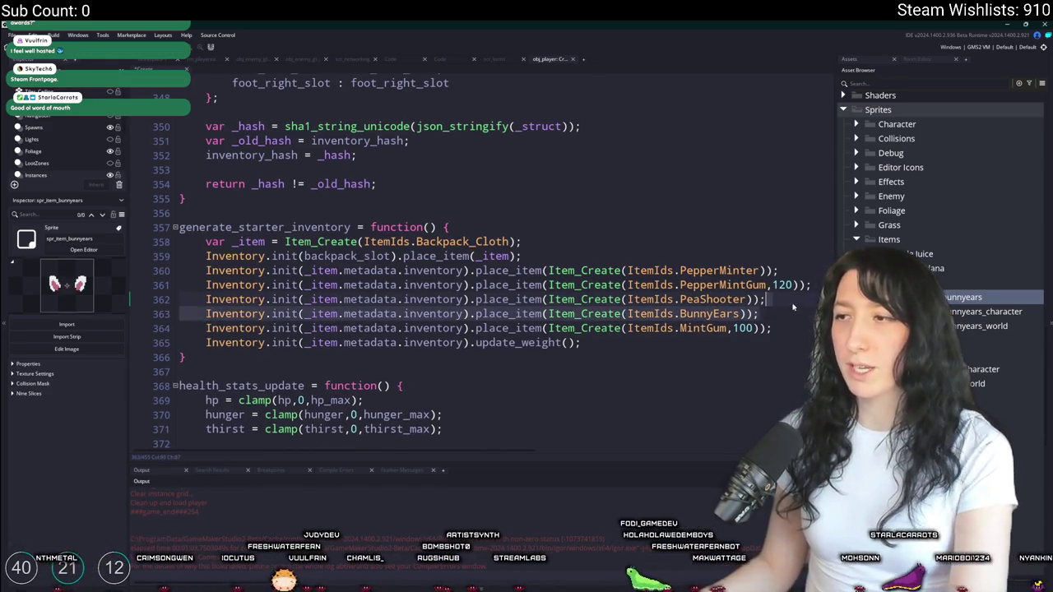
key("BackSpace")
key("ctrl+v")
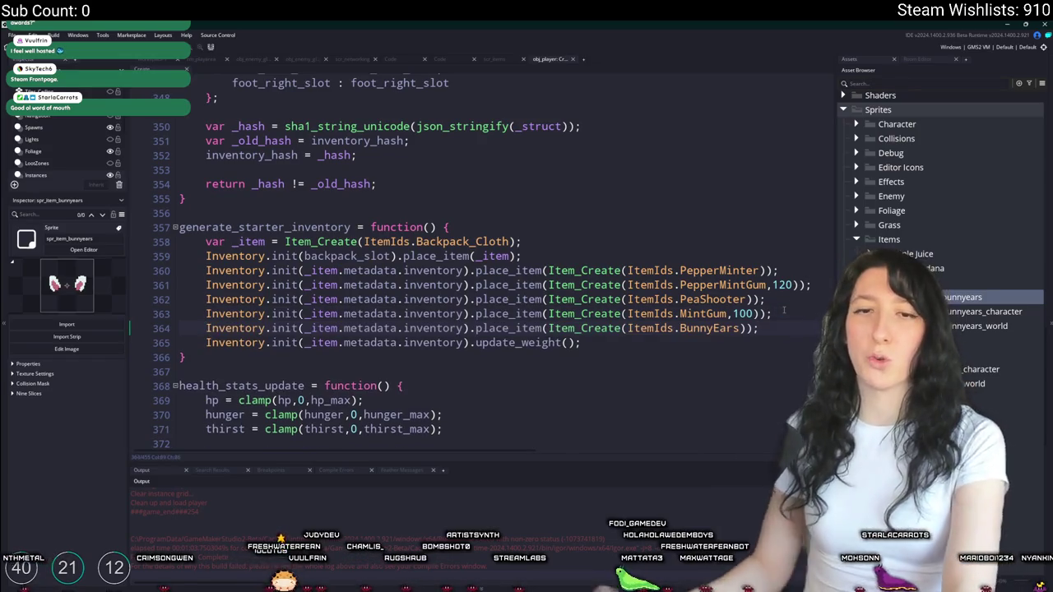
key("F5")
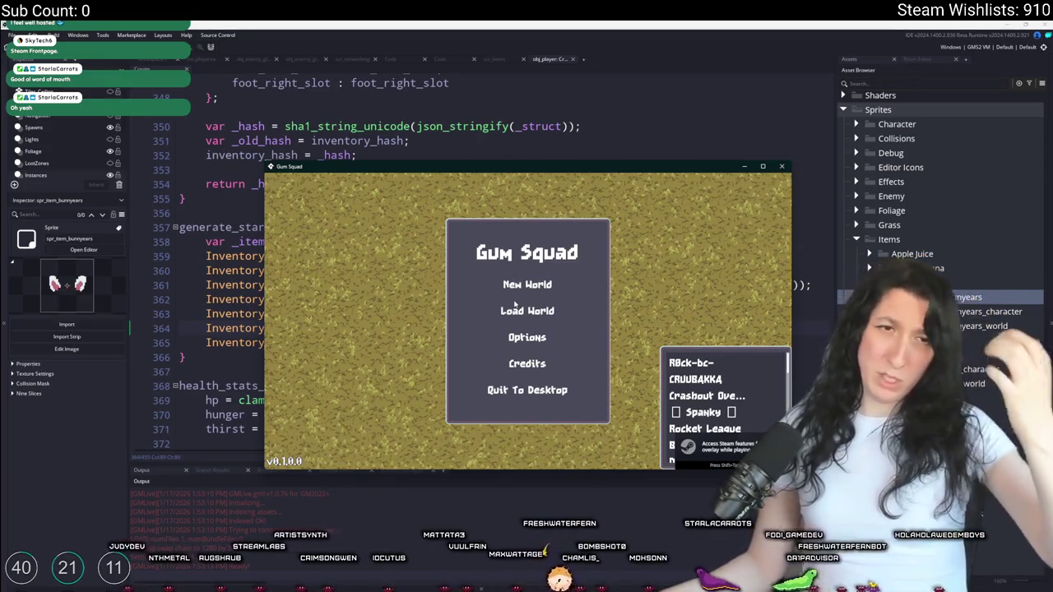
Start a new world in a private lobby, maximize the game, and equip Bunny Ears on the head.
left_click(547, 285)
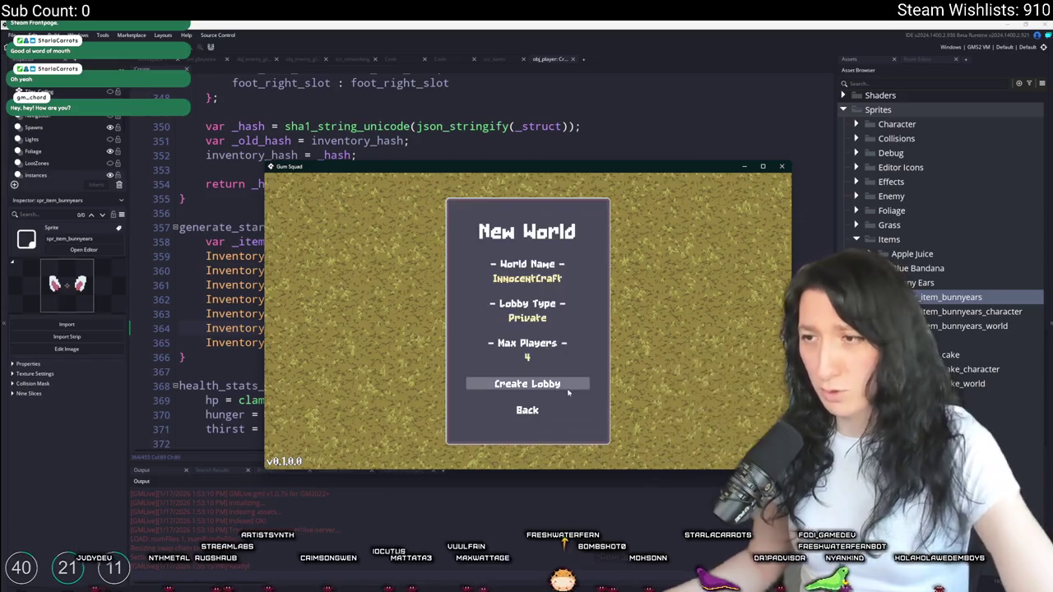
left_click(527, 381)
double_click(579, 168)
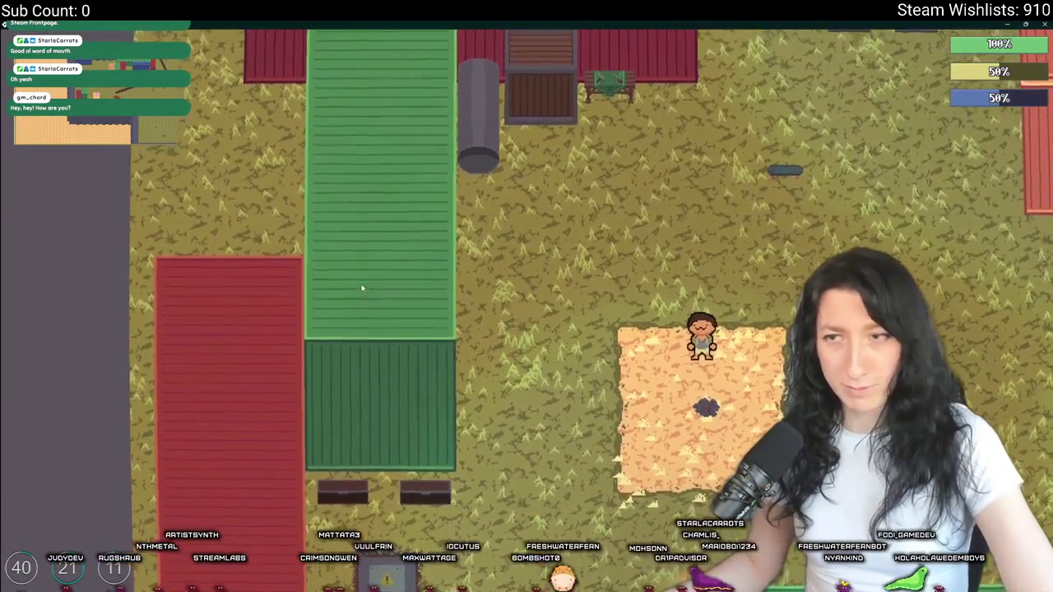
key("Tab")
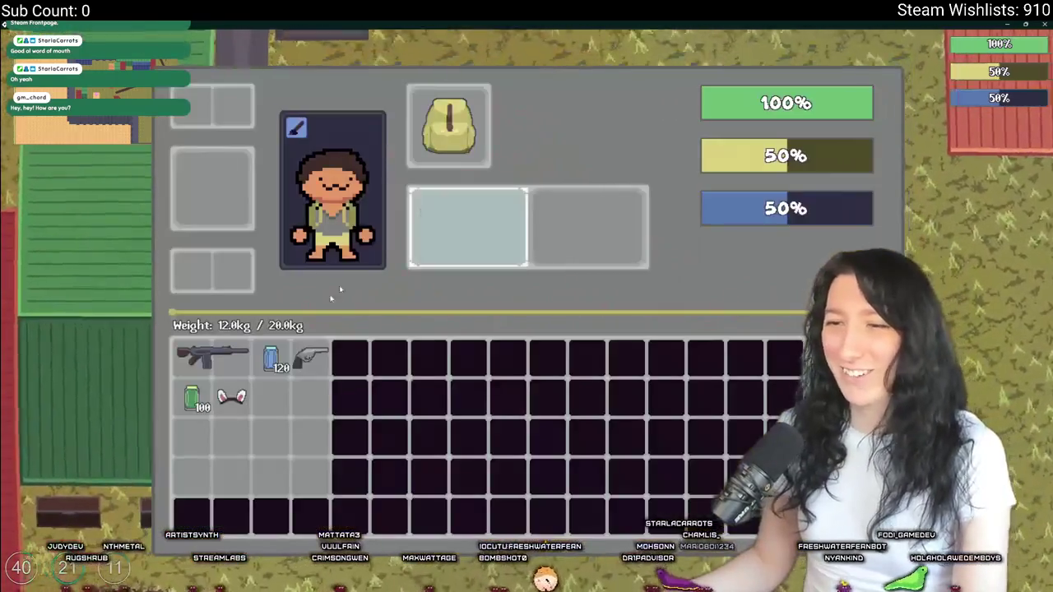
left_click_drag(231, 397, 210, 106)
key("Tab")
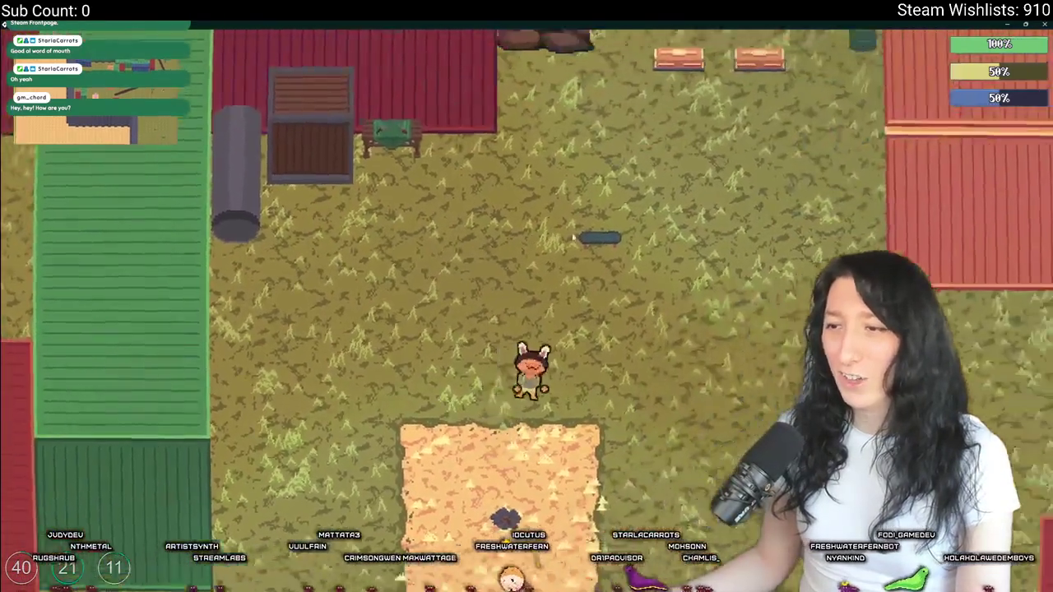
key("Tab")
In Customize, advance the hair style once and hair colour twice, then walk around.
key("c")
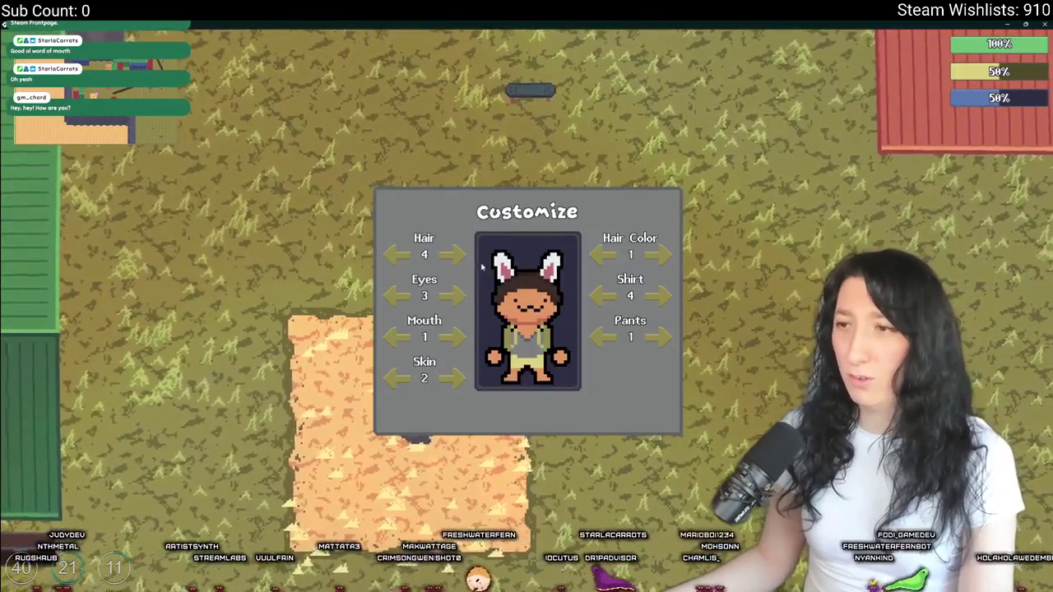
left_click(454, 256)
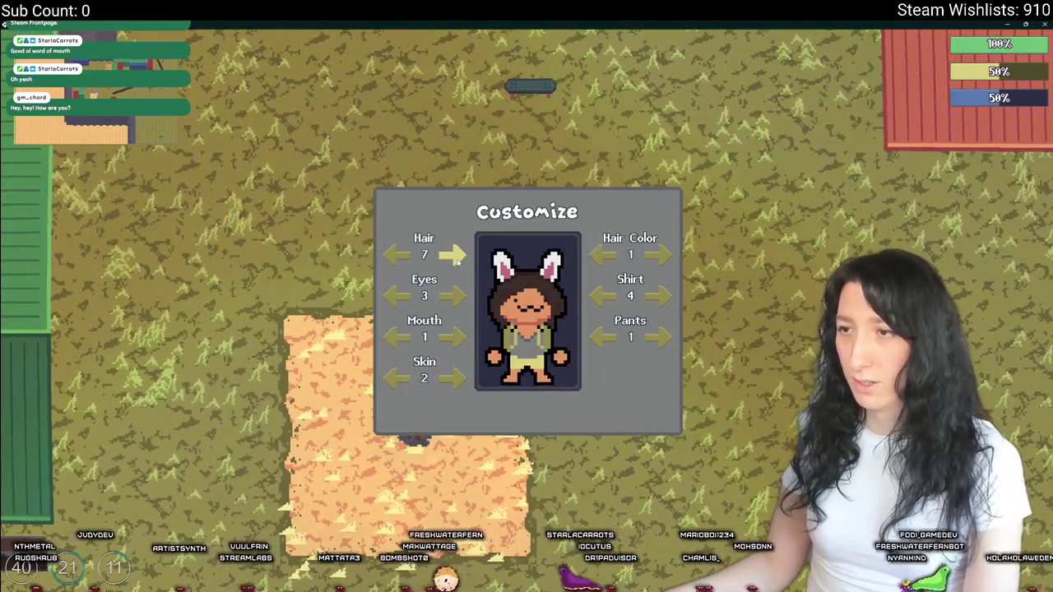
left_click(667, 256)
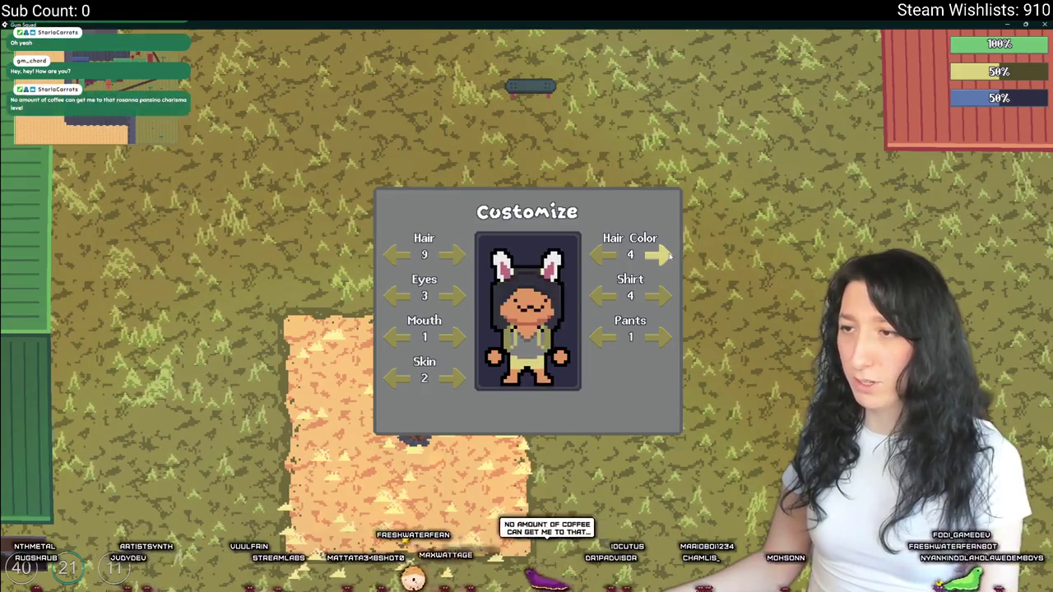
left_click(670, 256)
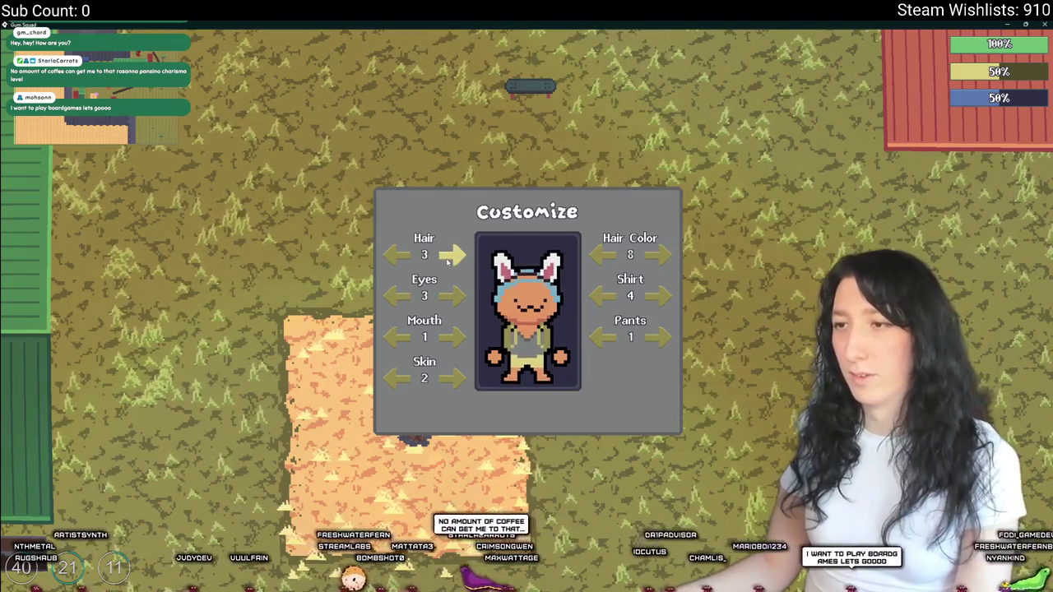
key("Escape")
key("a")
key("d")
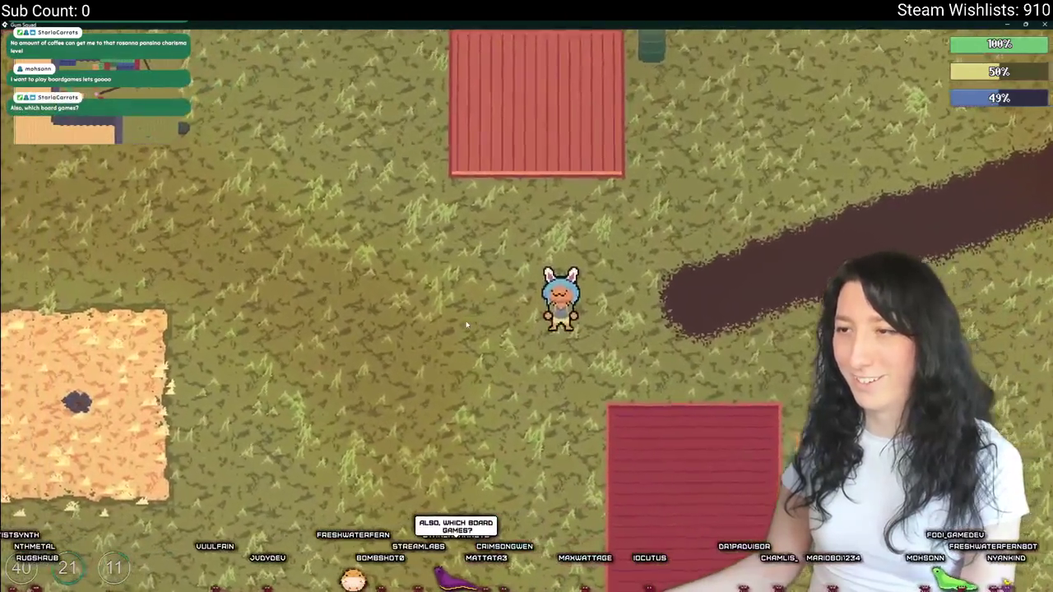
Advance the hair style two more steps to reach style 9, then walk left.
key("Tab")
key("c")
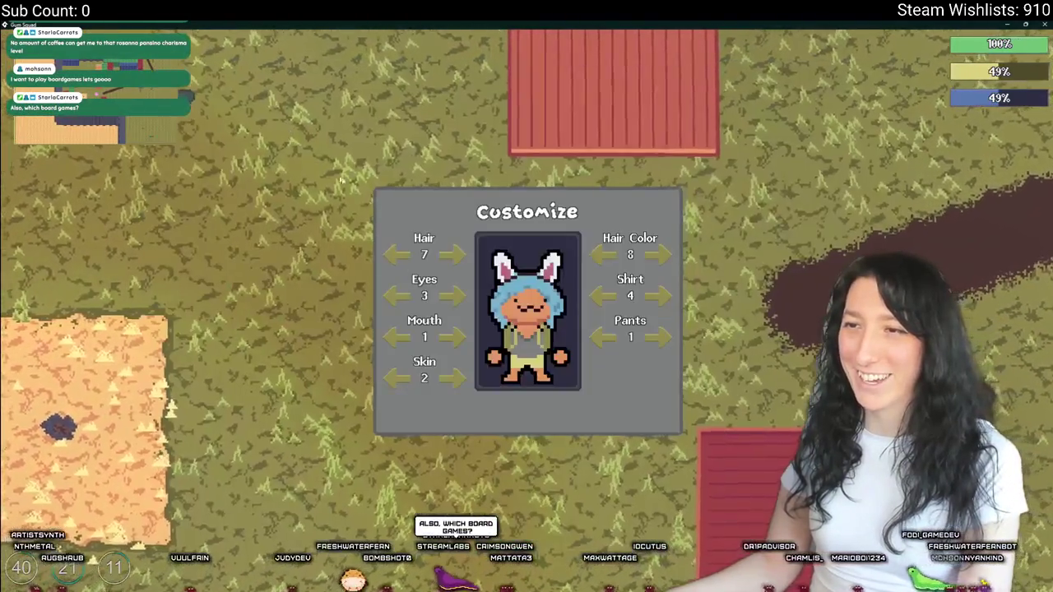
left_click(452, 255)
left_click(452, 255)
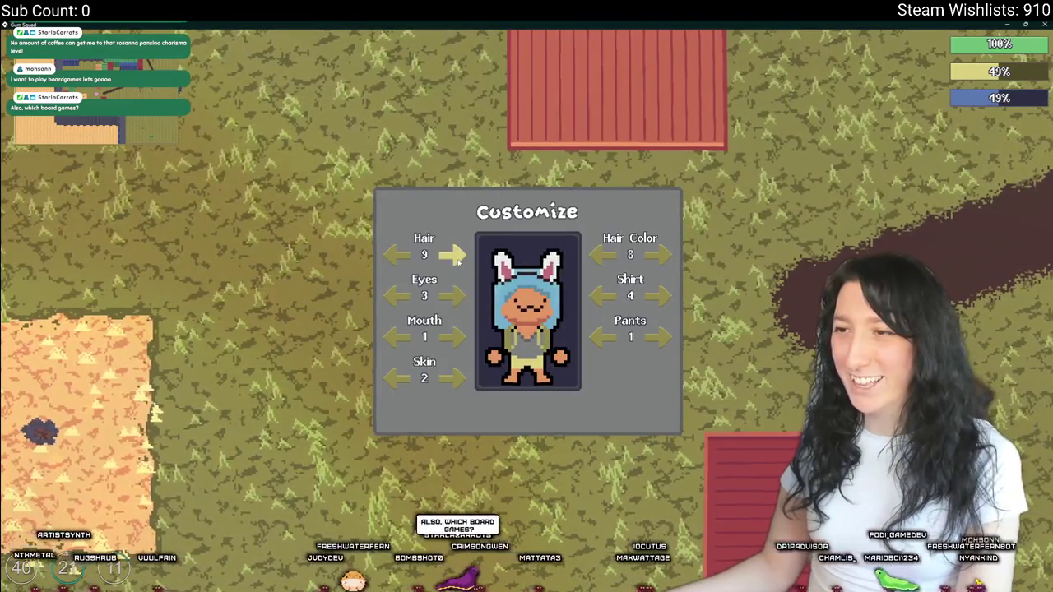
key("Tab")
key("Tab")
key("a")
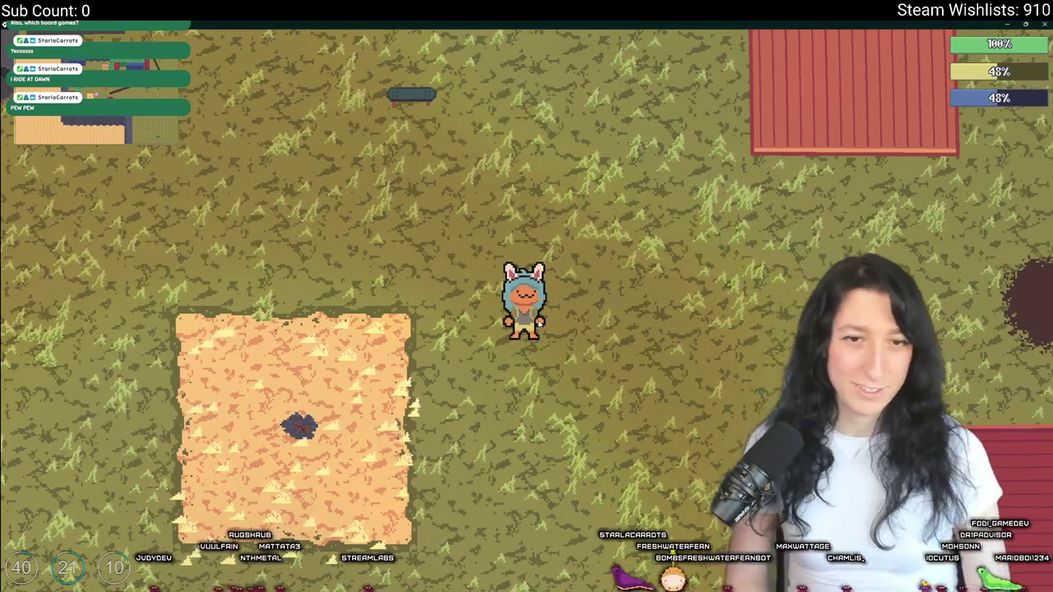
key("Tab")
Equip the Pea Shooter as the weapon and walk the character north.
left_click_drag(306, 357, 482, 228)
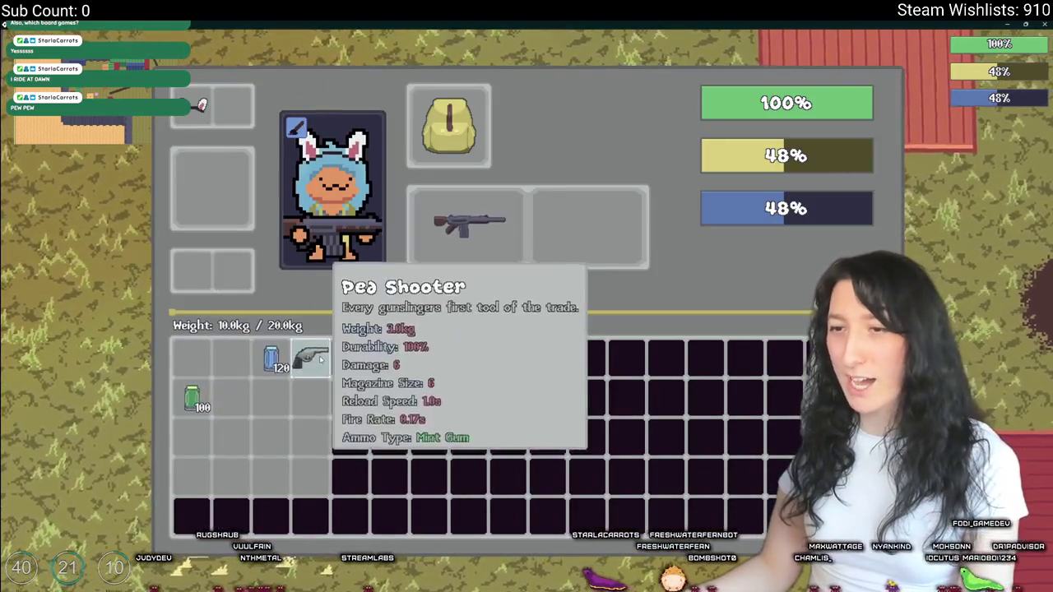
key("Tab")
key("w")
key("Tab")
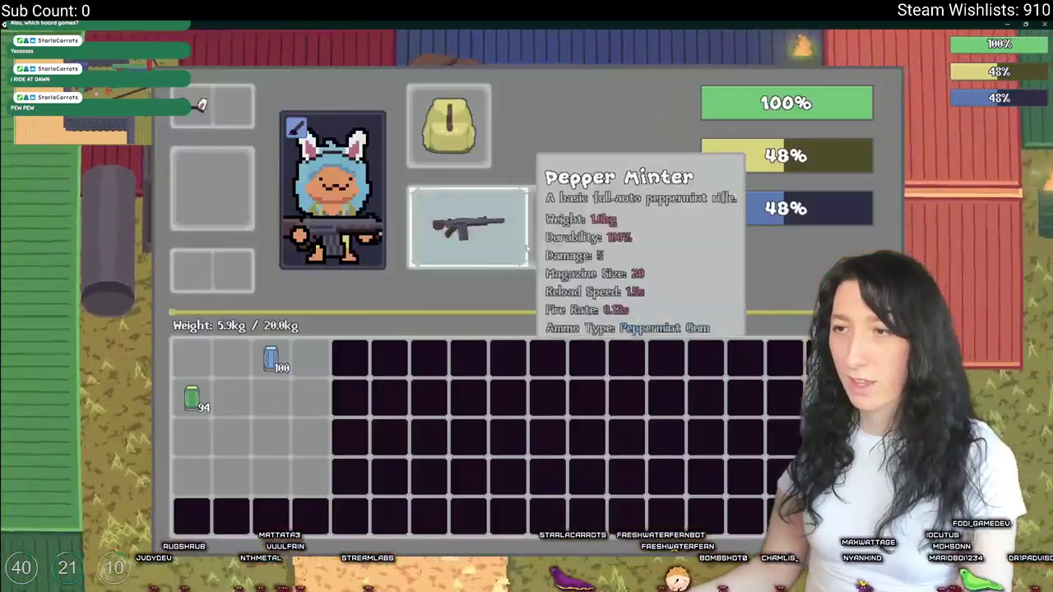
key("Tab")
key("d")
key("Tab")
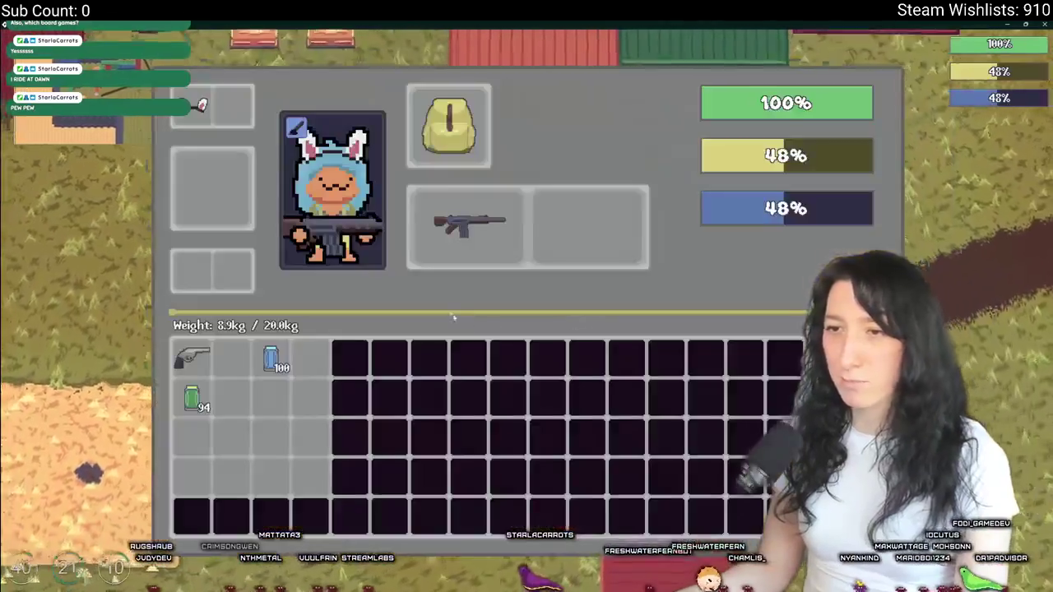
key("Tab")
Walk north past the red container into the walled area and shoot a blue enemy.
key("w")
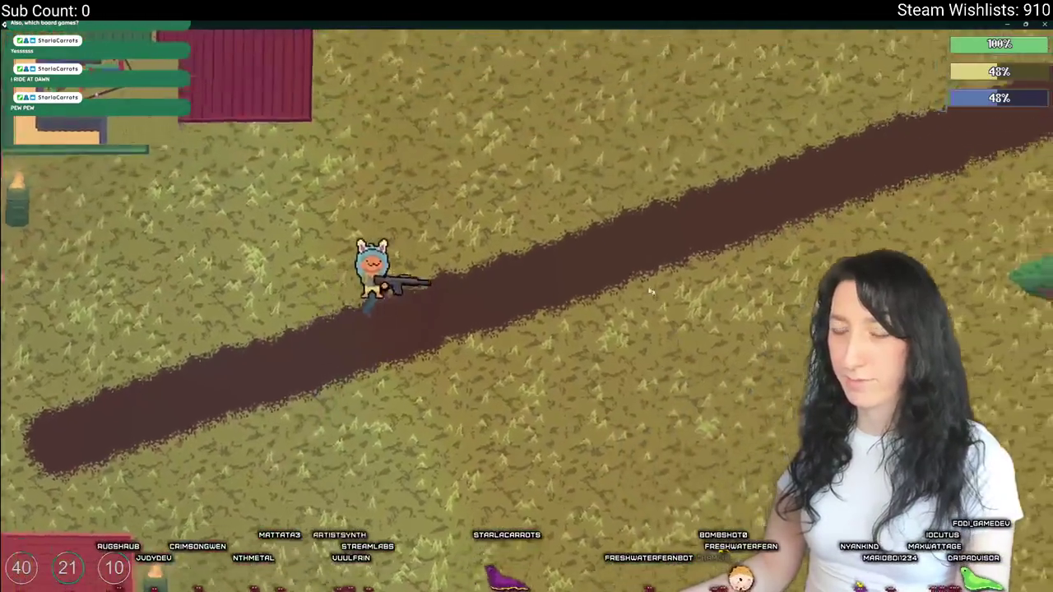
key("d")
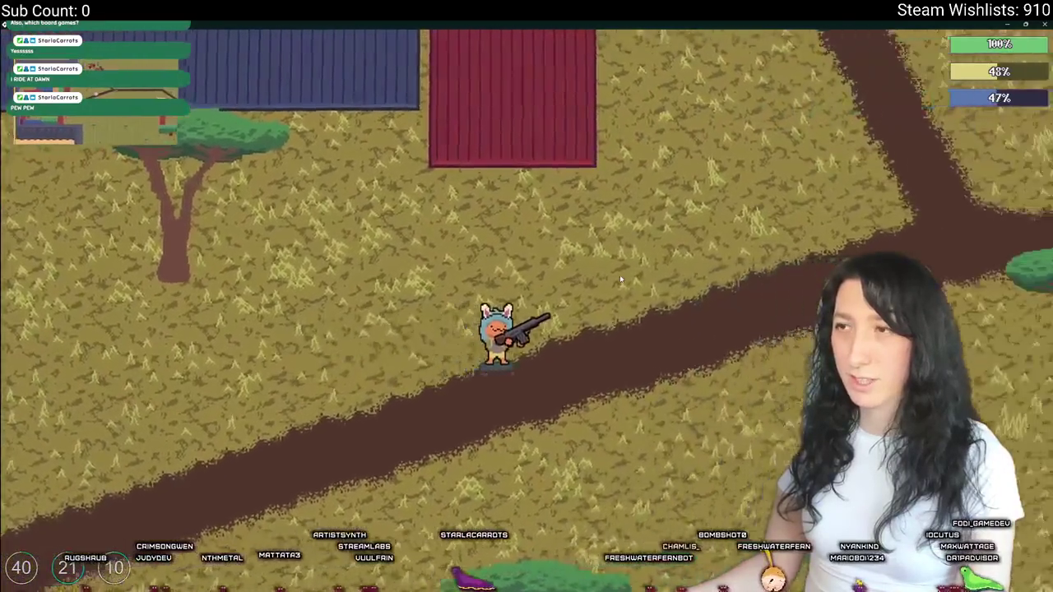
key("w")
key("a")
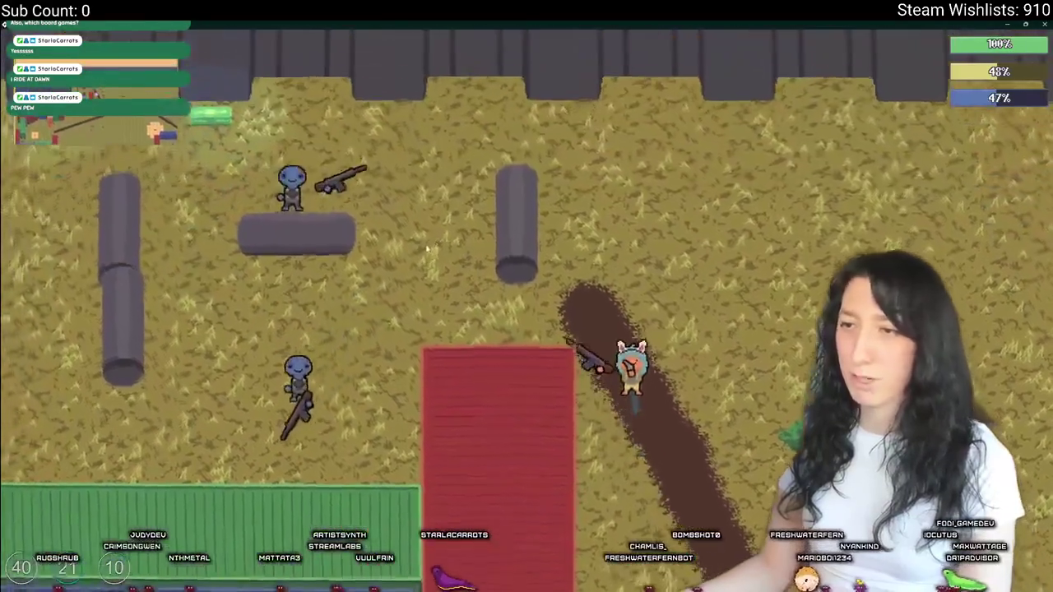
key("a")
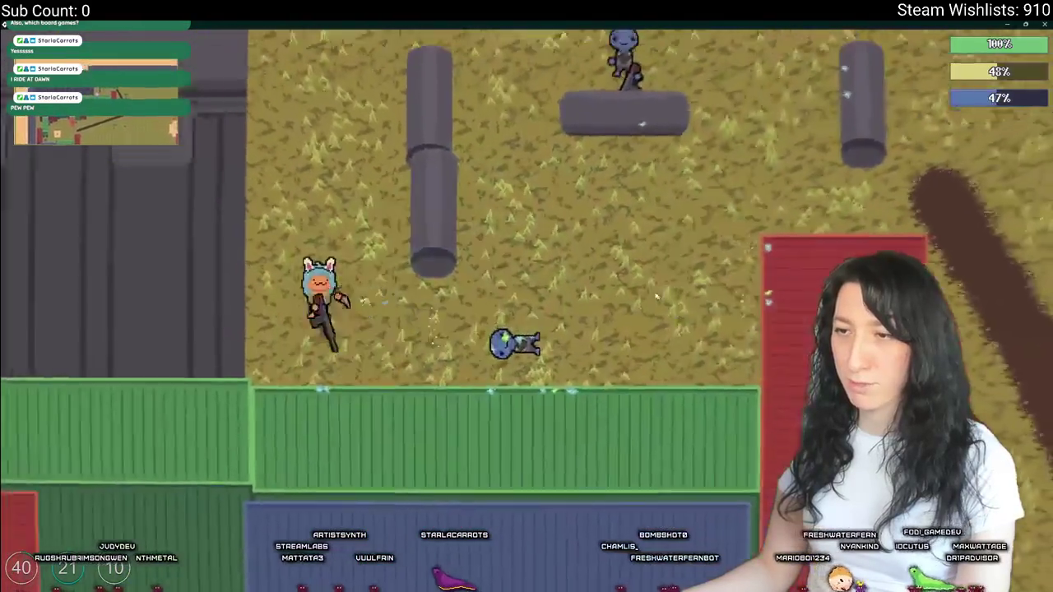
key("w")
left_click(701, 319)
key("s")
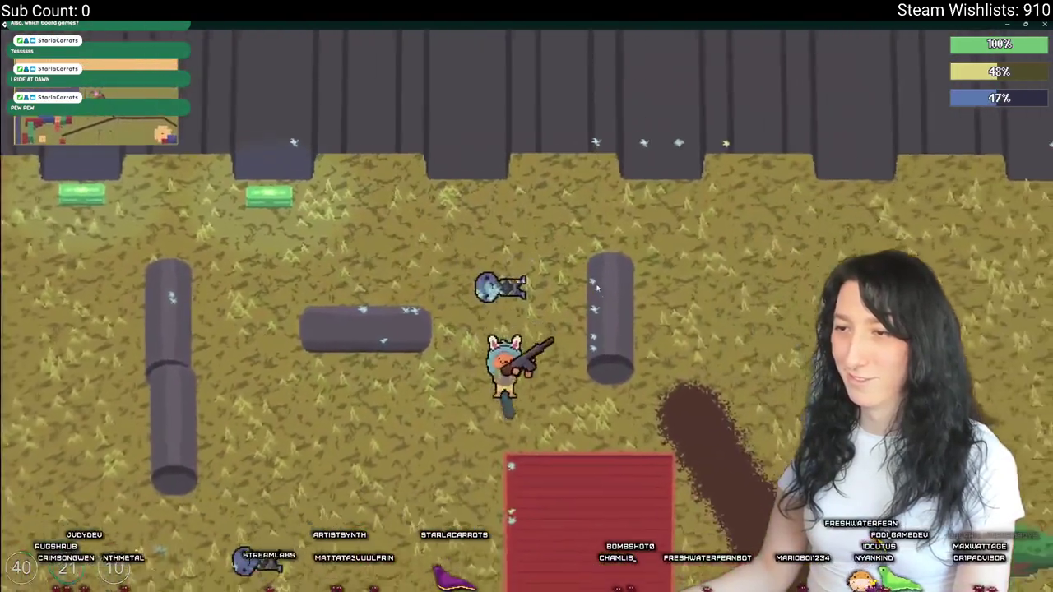
key("w")
key("d")
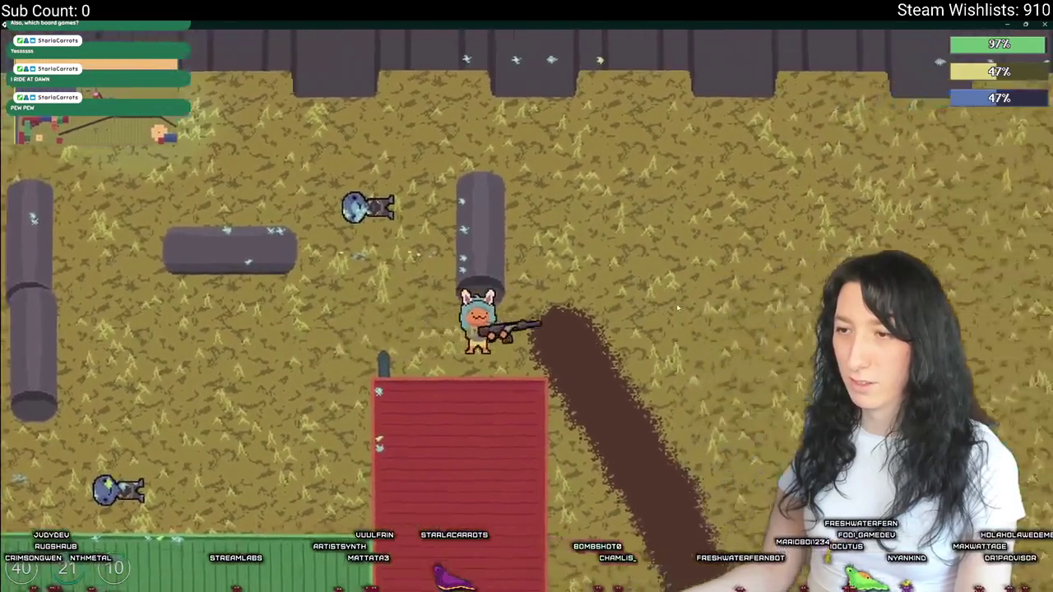
key("a")
key("d")
Walk east across the field and back north, then bring up the inventory screen.
key("Tab")
key("Tab")
key("d")
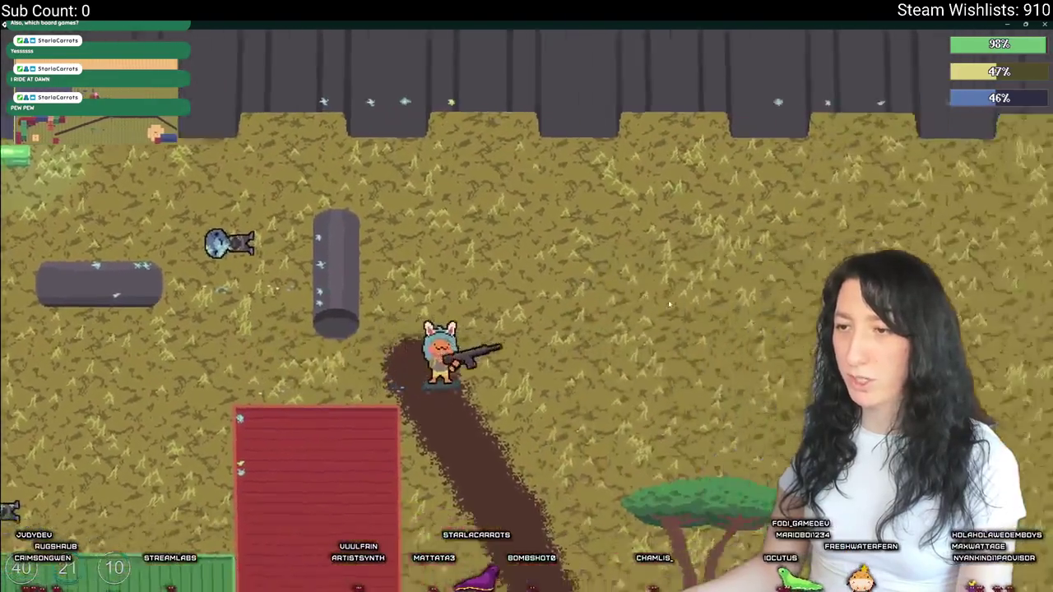
key("s")
key("d")
key("s")
key("d")
key("s")
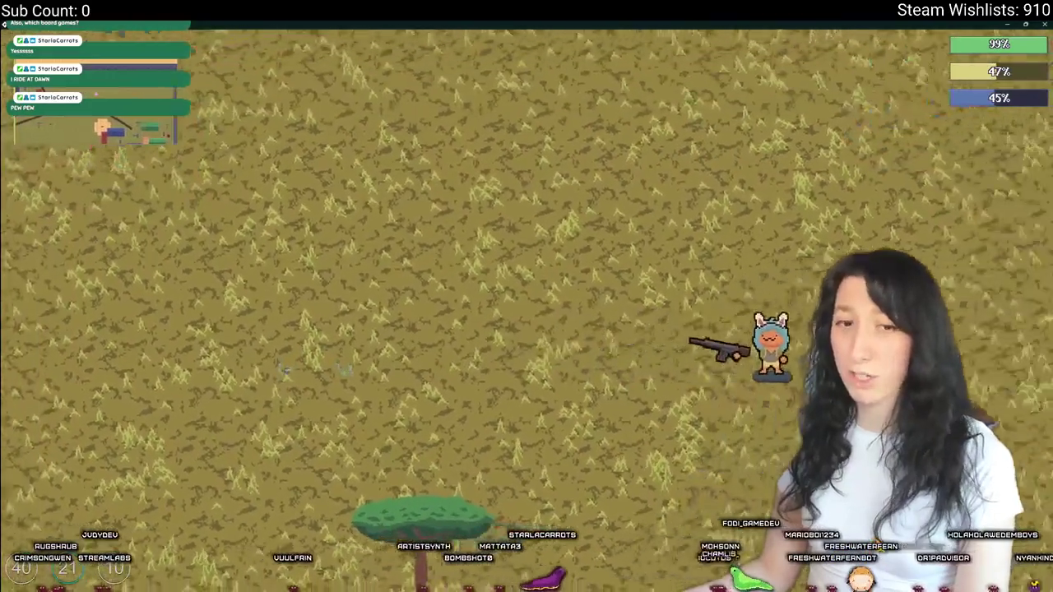
key("w")
key("a")
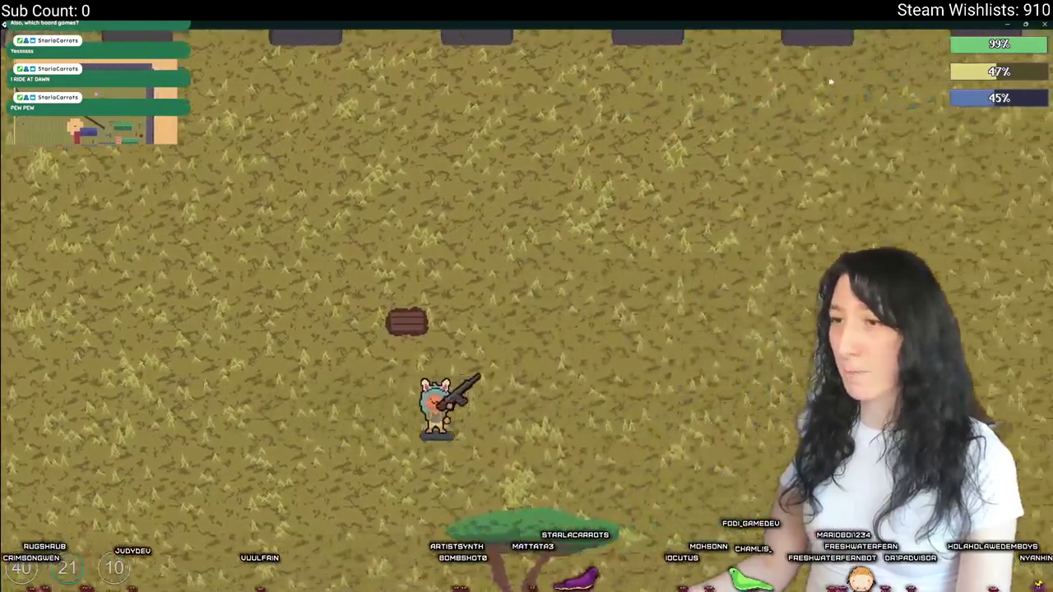
key("w")
key("d")
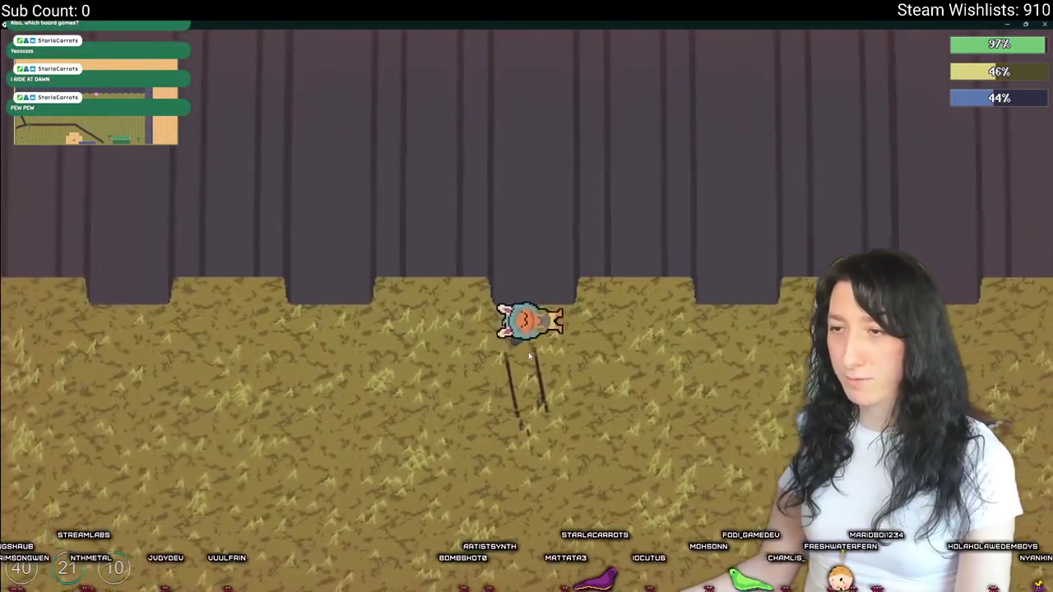
key("Tab")
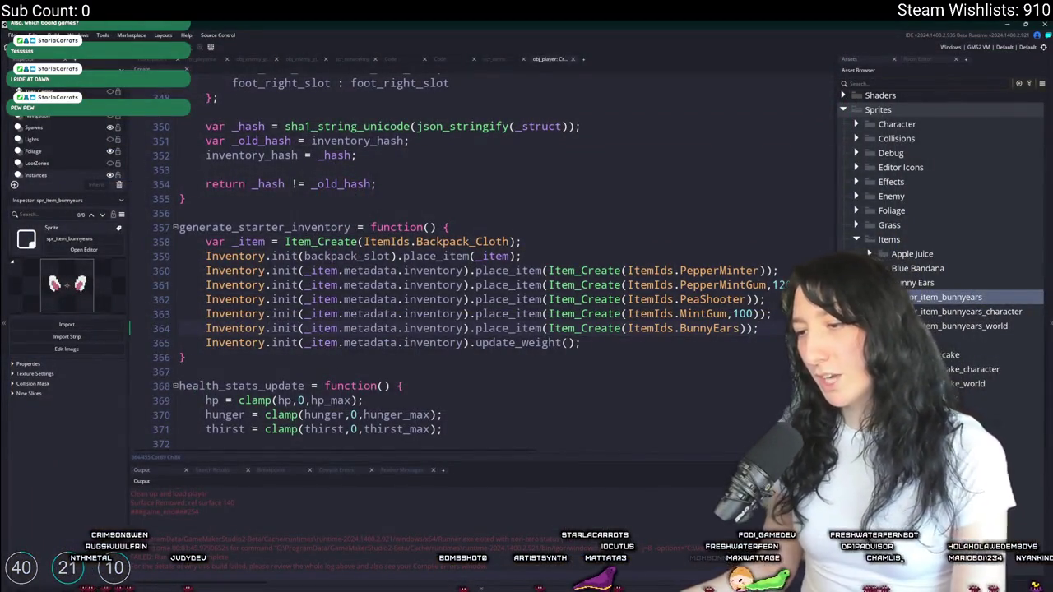
Switch from the running game back to the GameMaker editor.
key("alt+Tab")
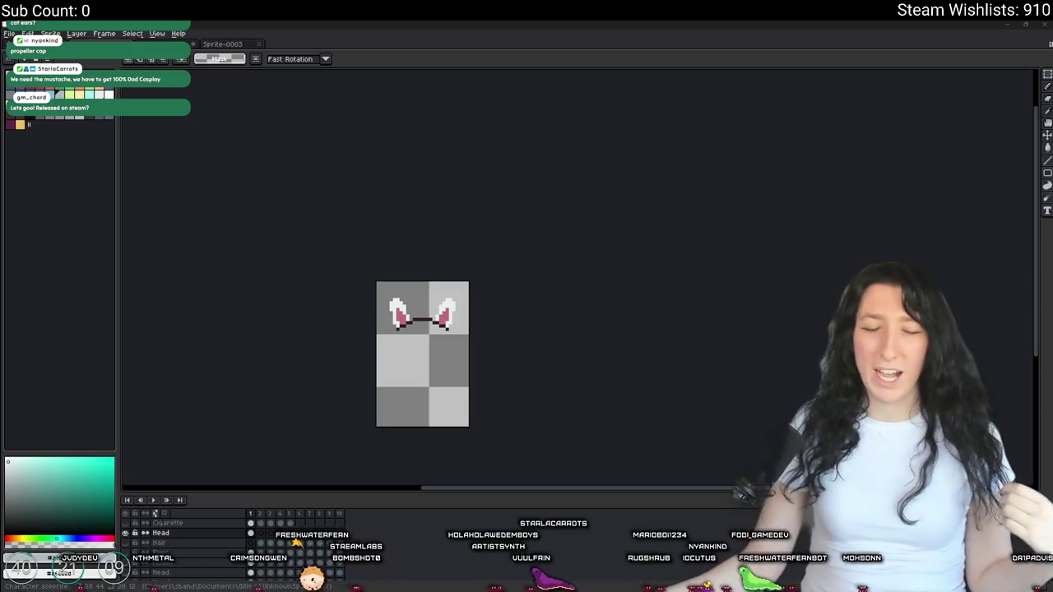
In Aseprite, toggle the Ears layer and hide the dark background, then return to GameMaker.
scroll(140, 240, "down", 1)
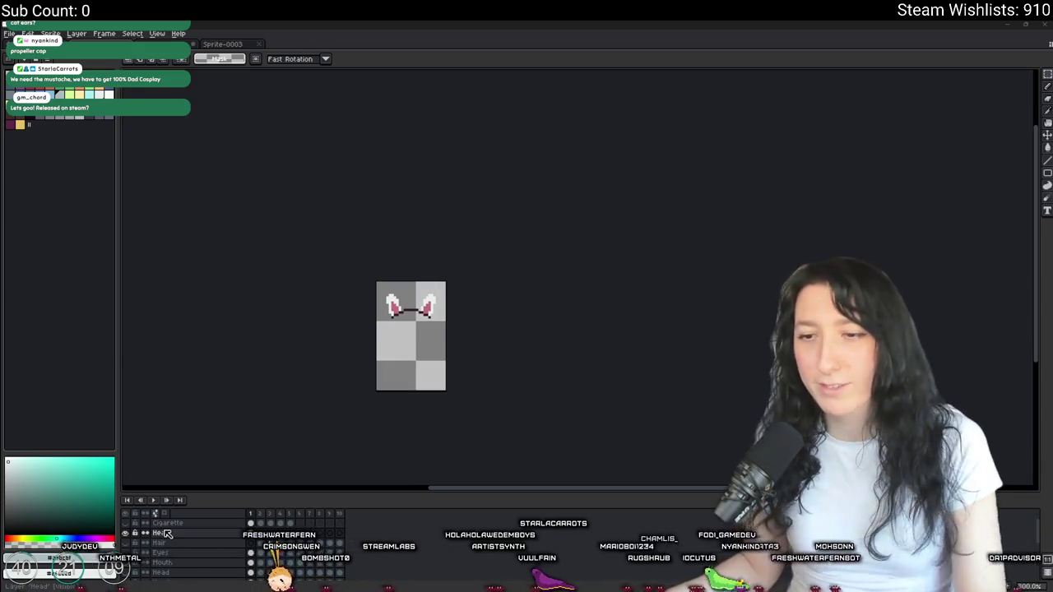
scroll(127, 553, "down", 1)
scroll(130, 555, "down", 2)
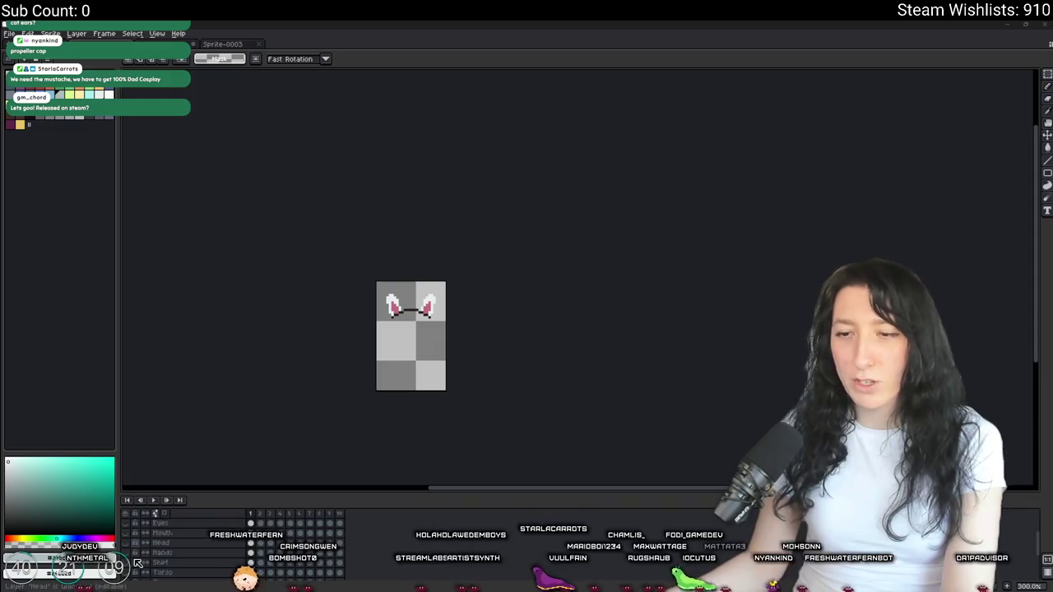
scroll(160, 535, "up", 3)
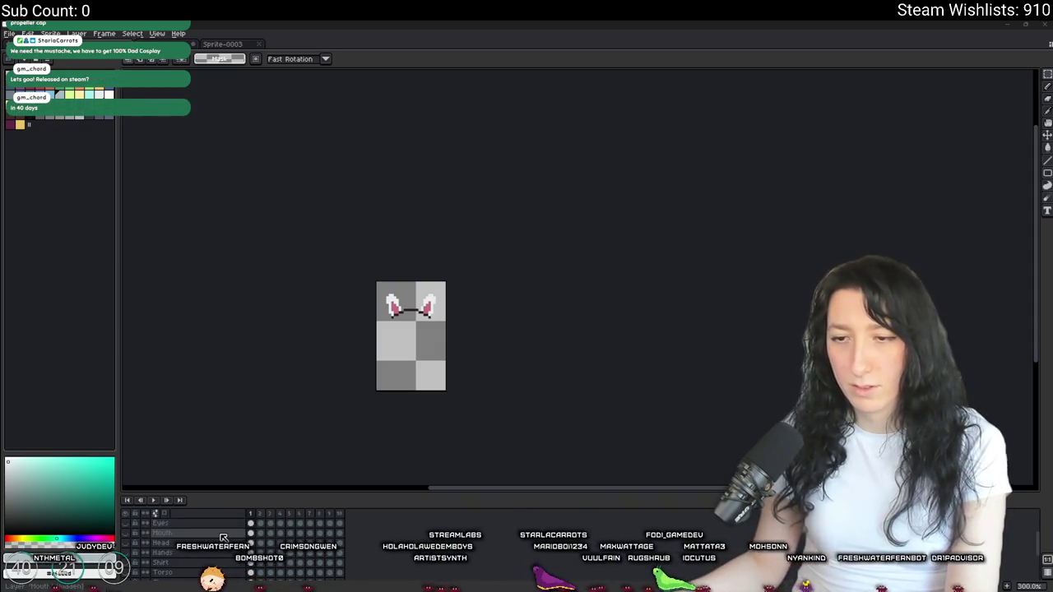
left_click(126, 547)
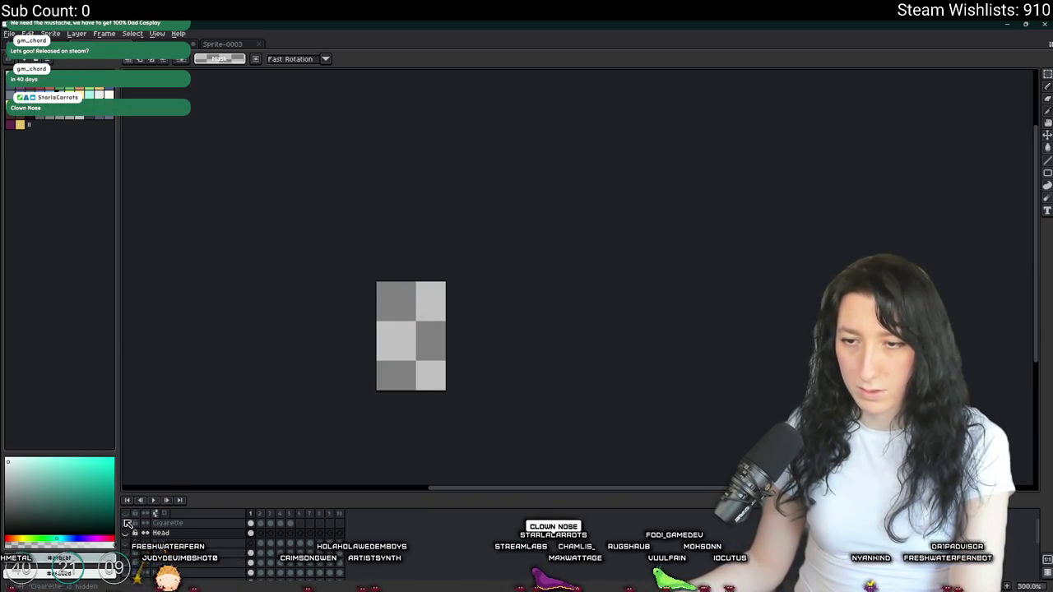
left_click(128, 524)
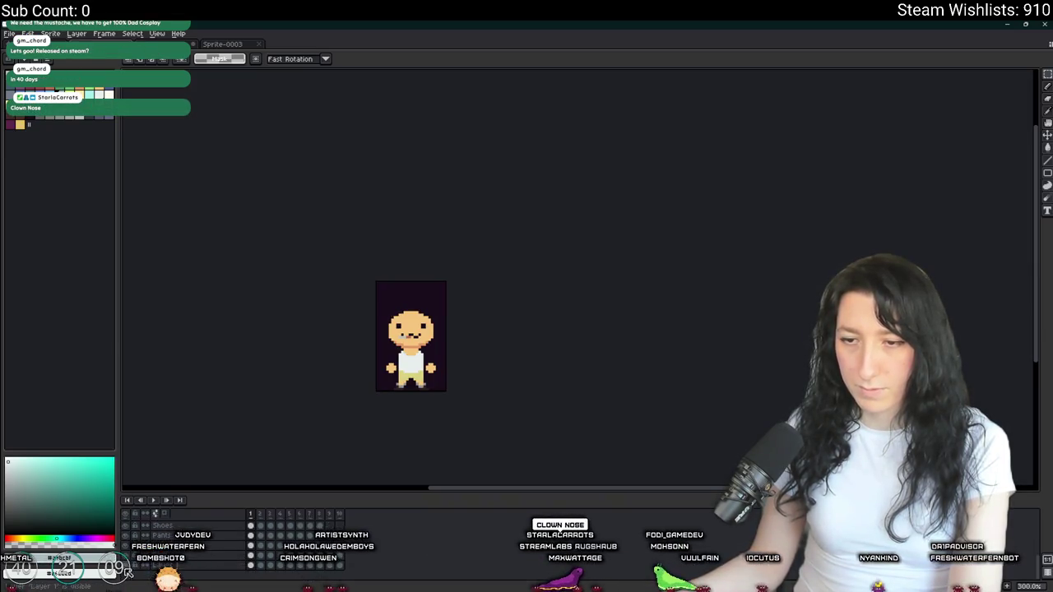
left_click(125, 568)
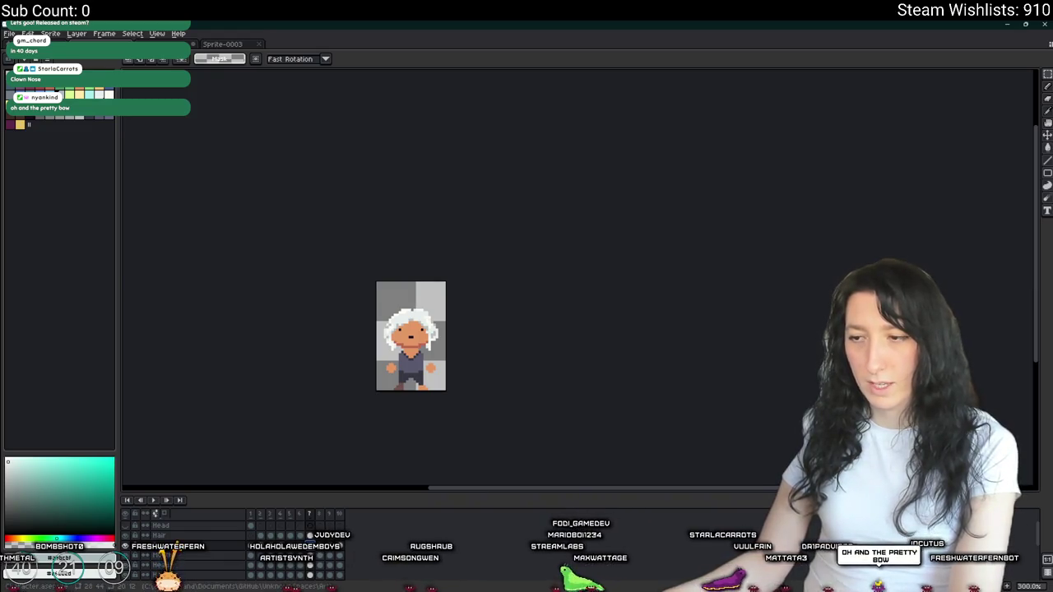
key("alt+Tab")
key("ctrl+t")
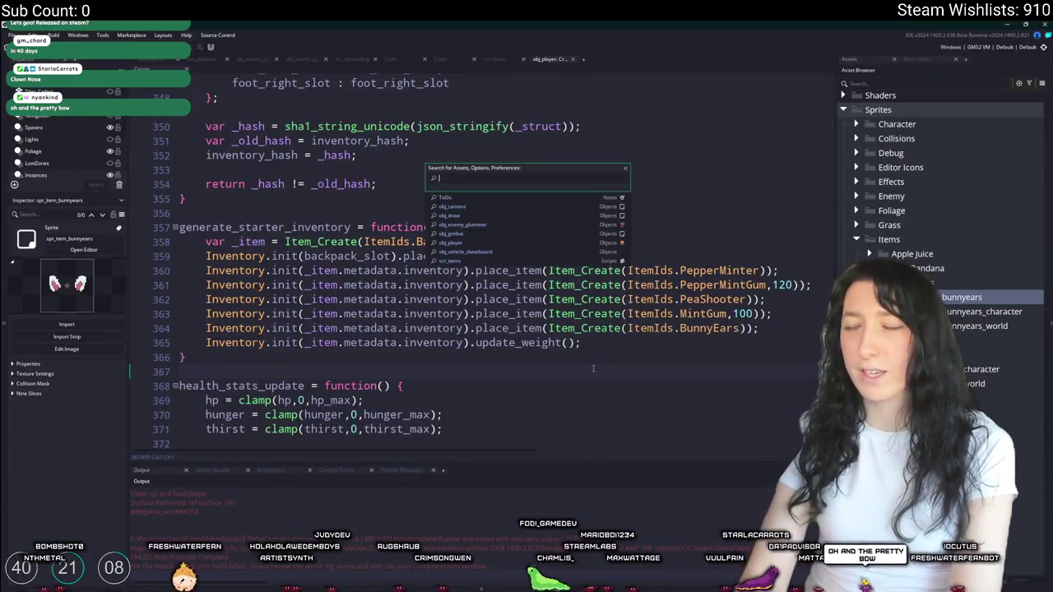
Open the scr_character script and find the face_item_id draw_sprite line around line 105.
type("scr_character")
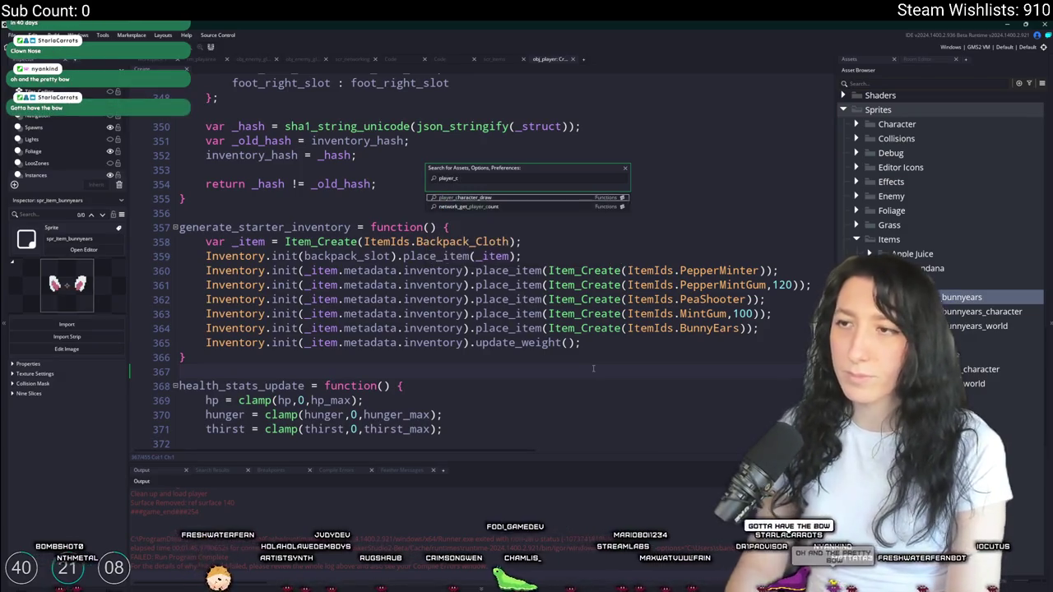
key("Return")
scroll(593, 372, "down", 3)
scroll(576, 345, "down", 5)
scroll(531, 286, "down", 10)
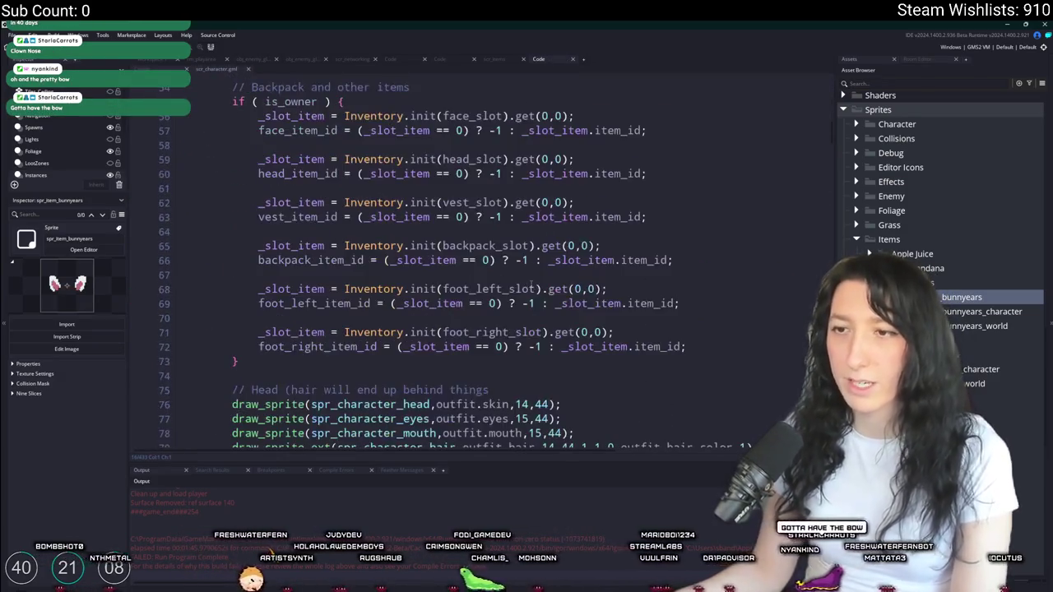
scroll(506, 260, "down", 5)
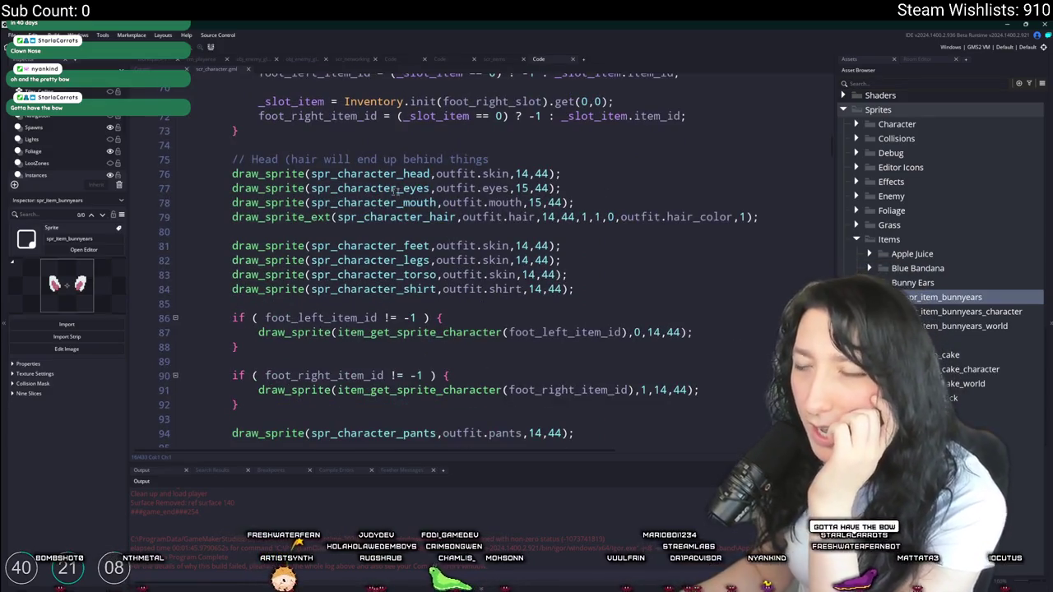
scroll(459, 269, "down", 2)
scroll(459, 270, "down", 1)
scroll(346, 288, "down", 4)
scroll(255, 307, "down", 4)
scroll(256, 307, "down", 3)
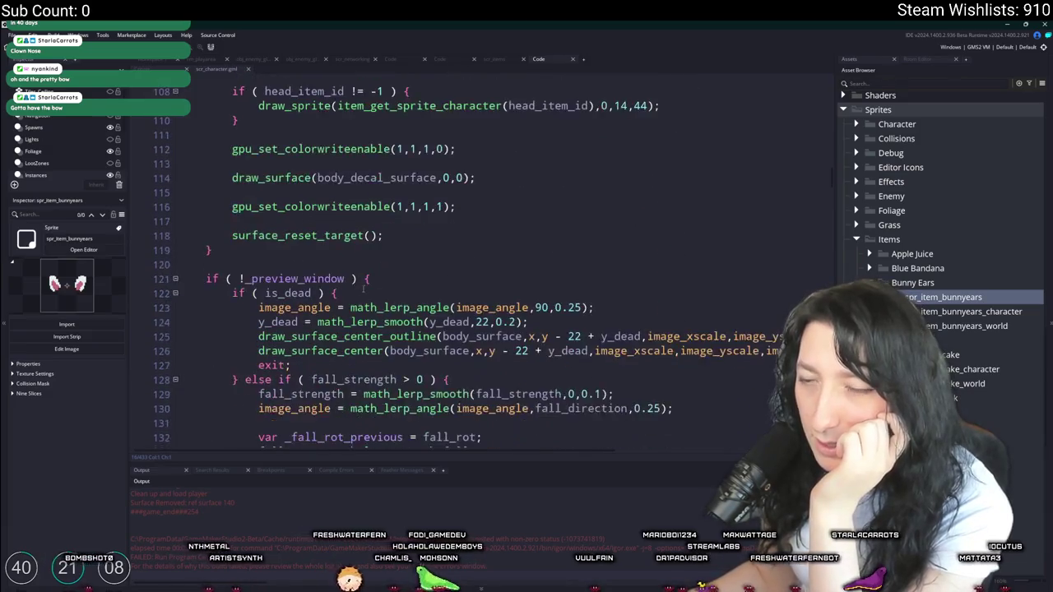
scroll(280, 297, "down", 8)
scroll(313, 284, "up", 8)
scroll(359, 262, "up", 5)
scroll(359, 261, "up", 6)
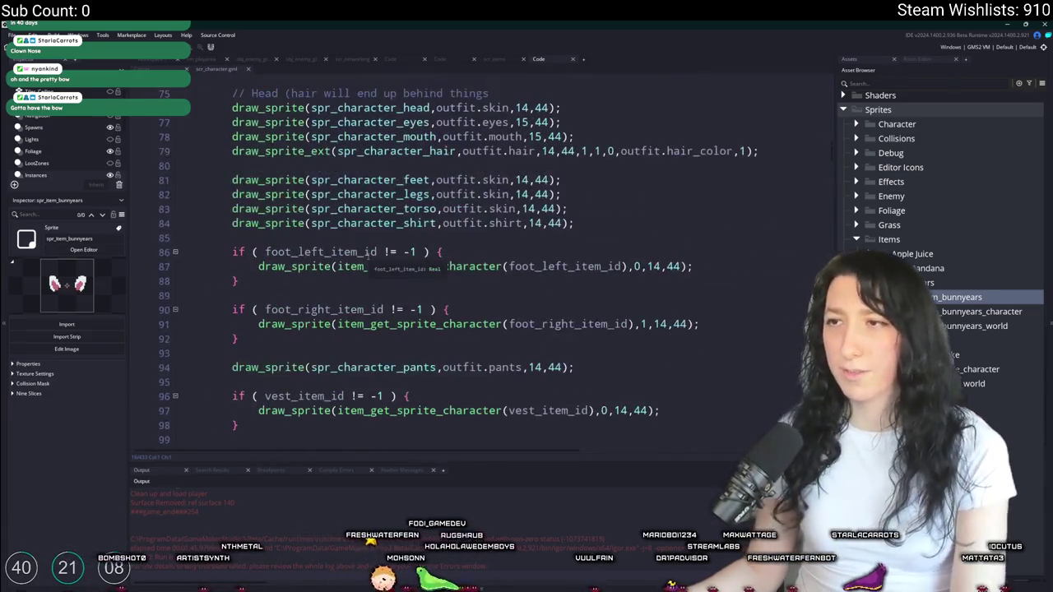
scroll(592, 342, "down", 2)
scroll(543, 341, "down", 3)
left_click(593, 328)
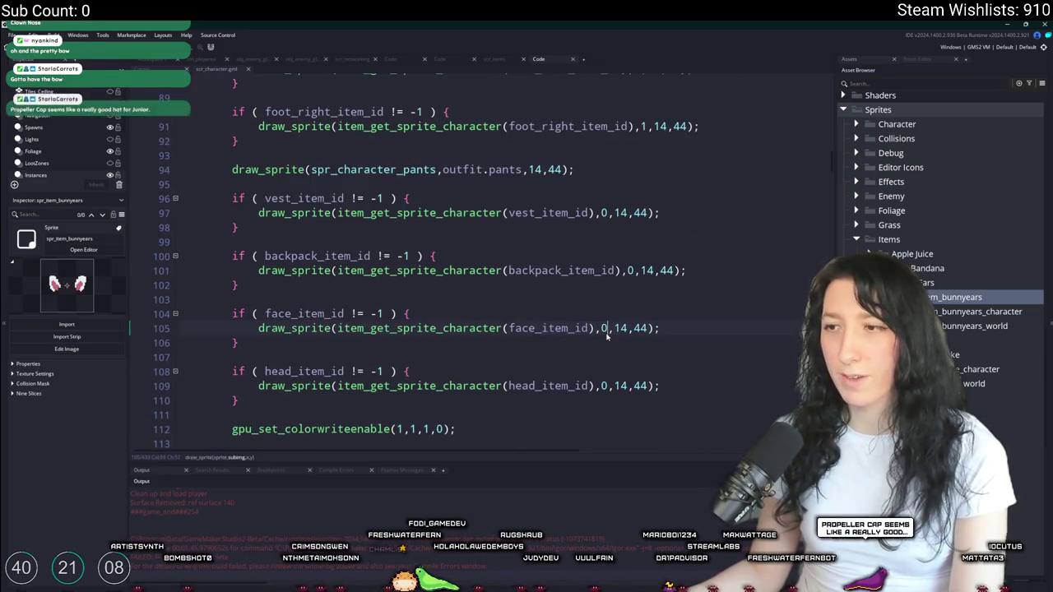
scroll(611, 340, "down", 1)
scroll(611, 340, "up", 2)
Back in Aseprite, make the Hair layer active and switch to the pencil.
key("alt+Tab")
scroll(325, 323, "up", 3)
scroll(325, 323, "up", 3)
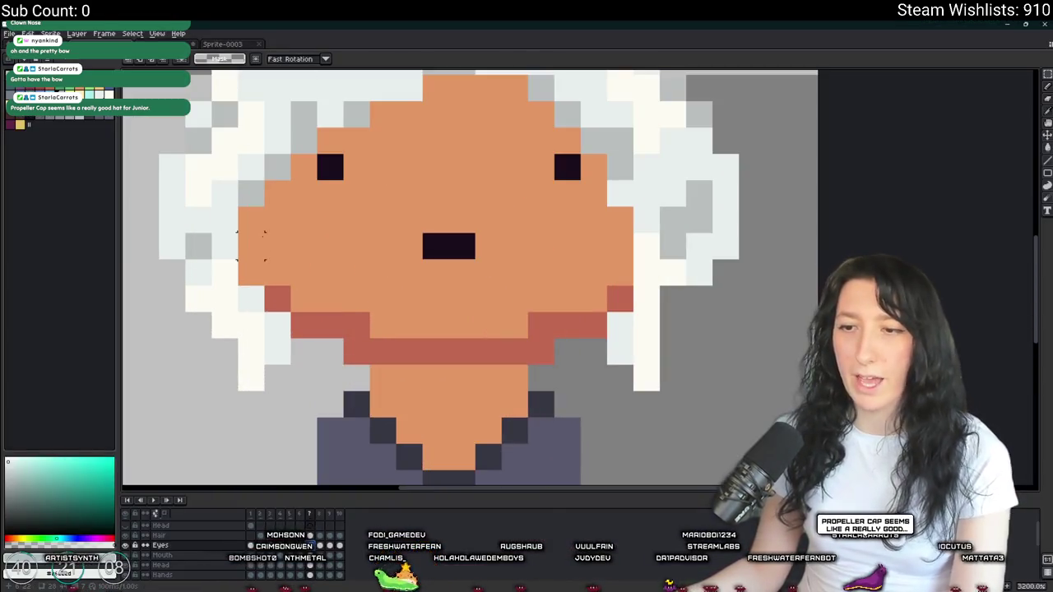
scroll(258, 307, "down", 3)
left_click(314, 536)
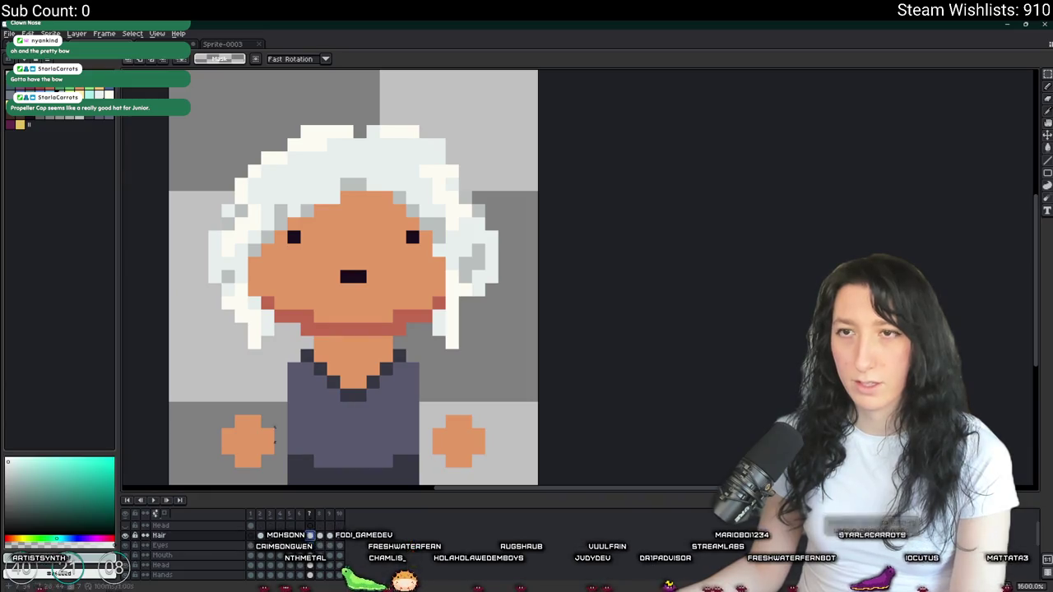
key("b")
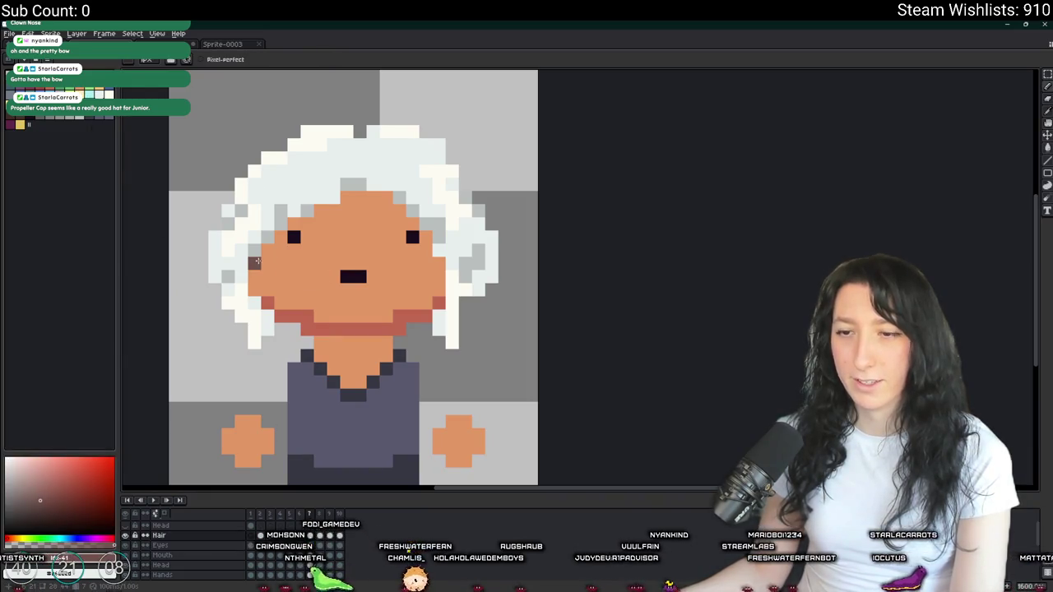
Add a new layer named Face above Hair and save the file.
key("shift+n")
double_click(198, 543)
type("Face")
key("Return")
key("ctrl+s")
Draw a short brown moustache bar across the face, undo the stray pixels, then preview frame 3.
left_click_drag(296, 262, 433, 260)
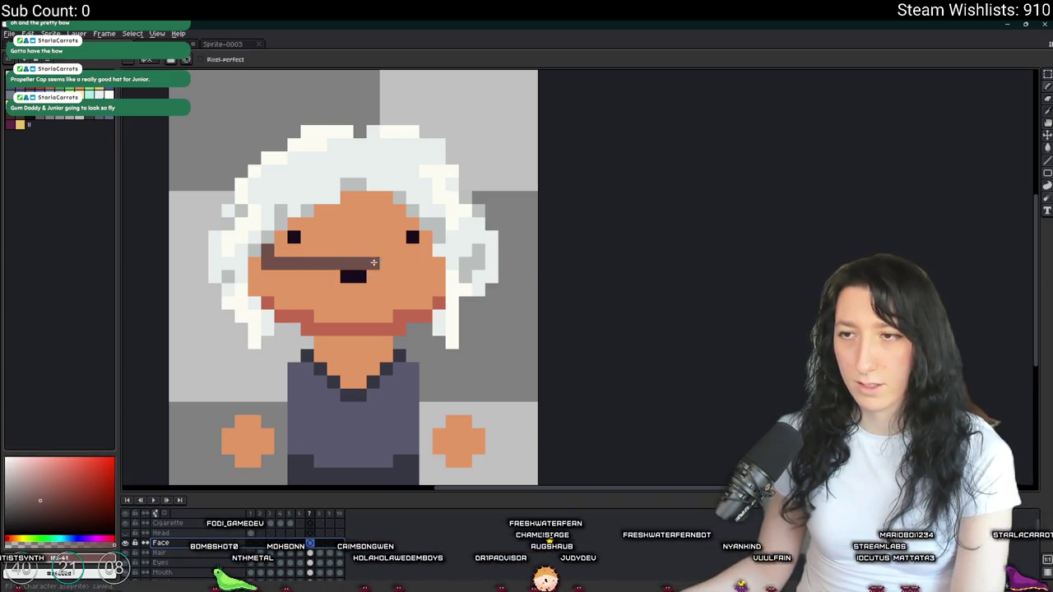
left_click(412, 303)
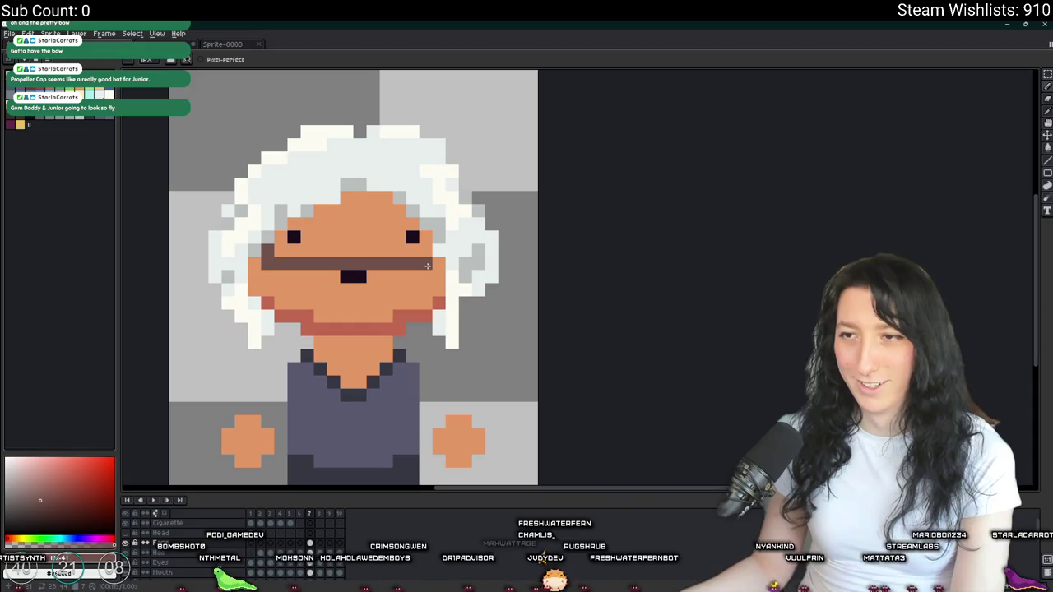
key("ctrl+z")
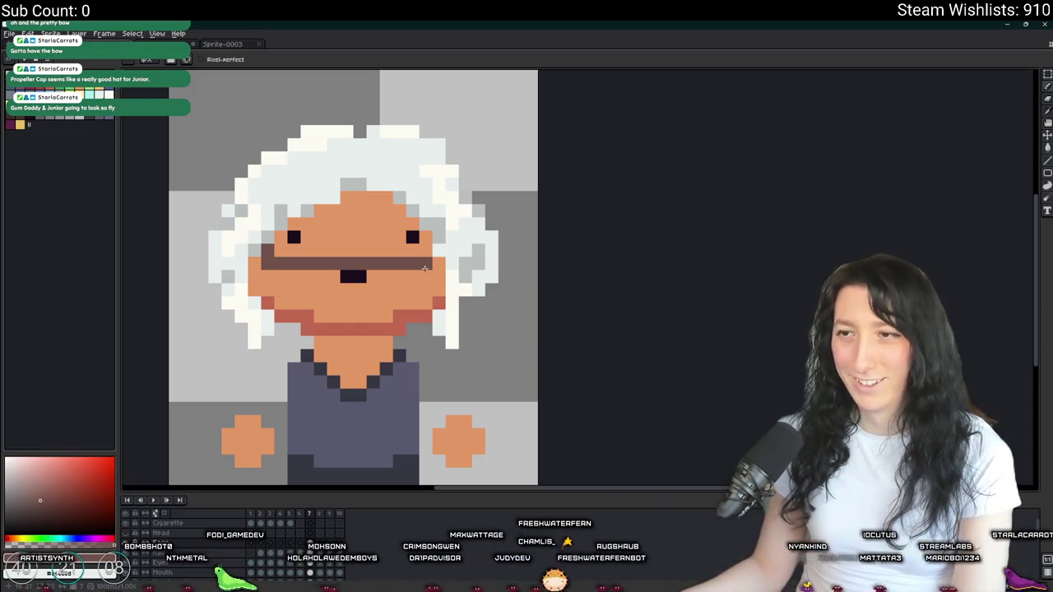
key("ctrl+z")
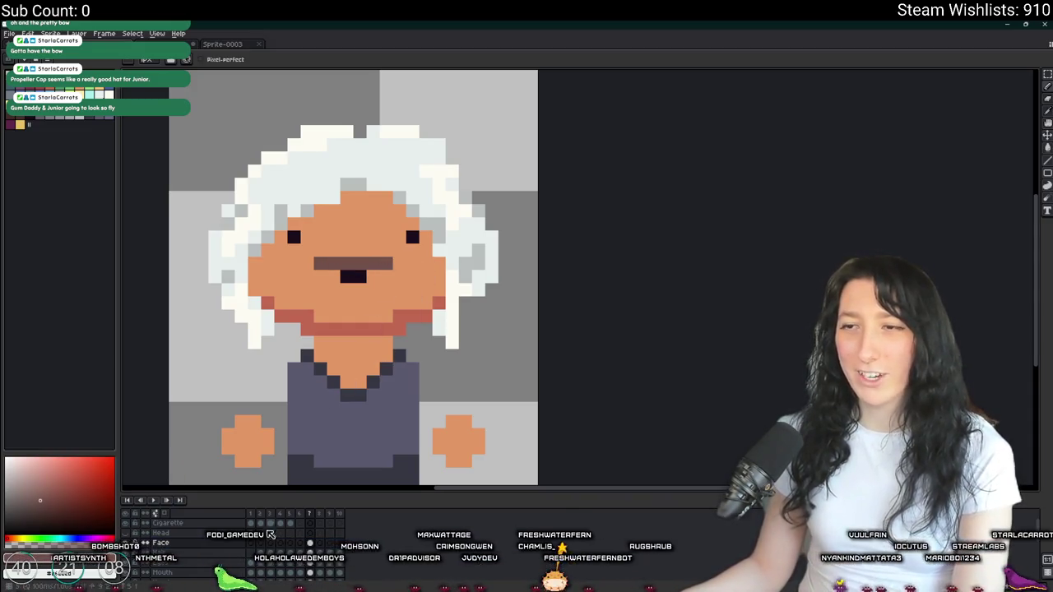
left_click(272, 543)
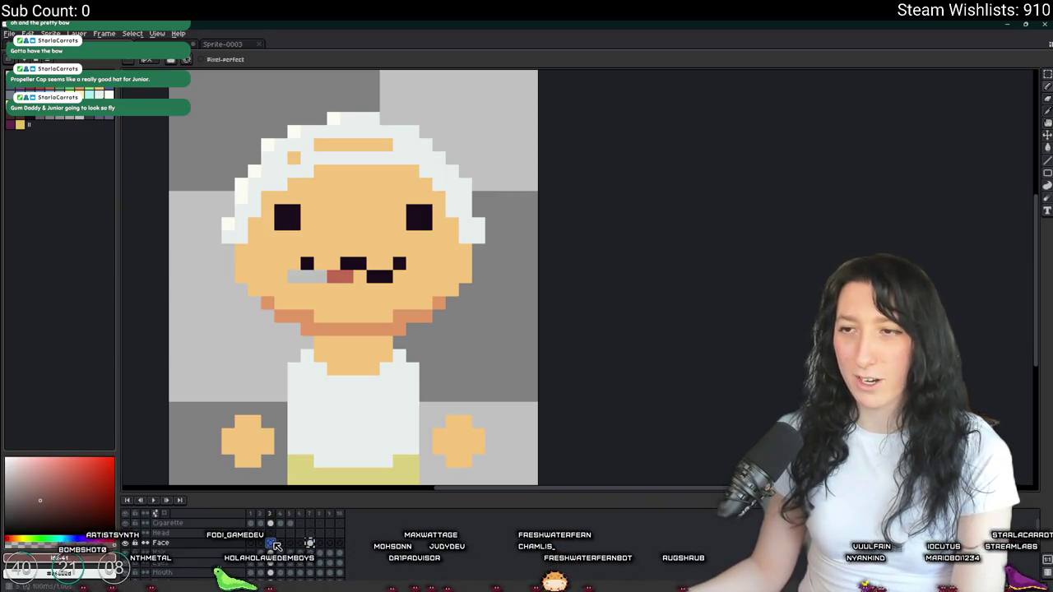
left_click(255, 544)
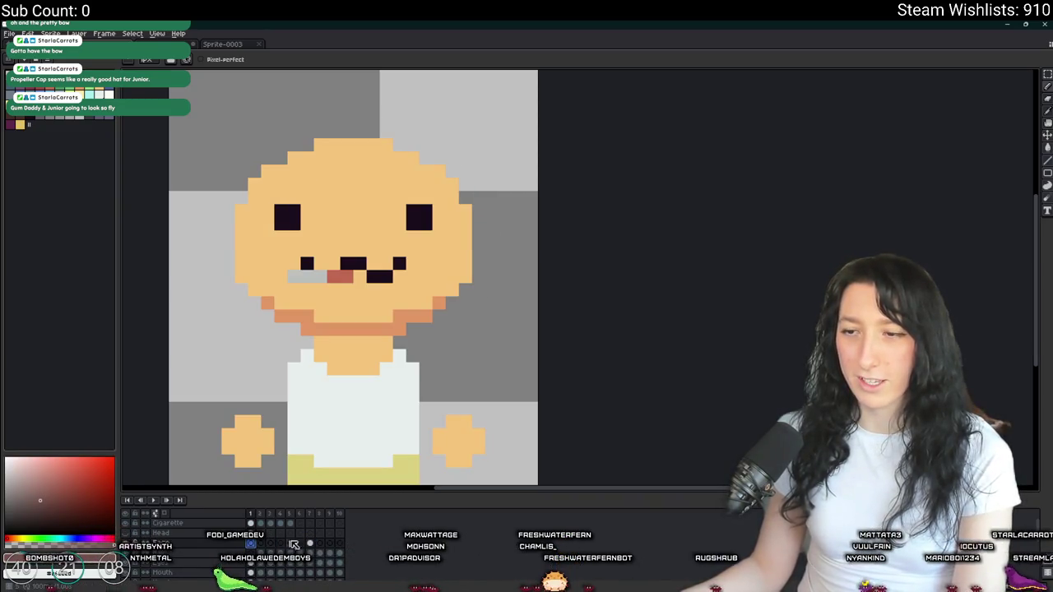
left_click(331, 545)
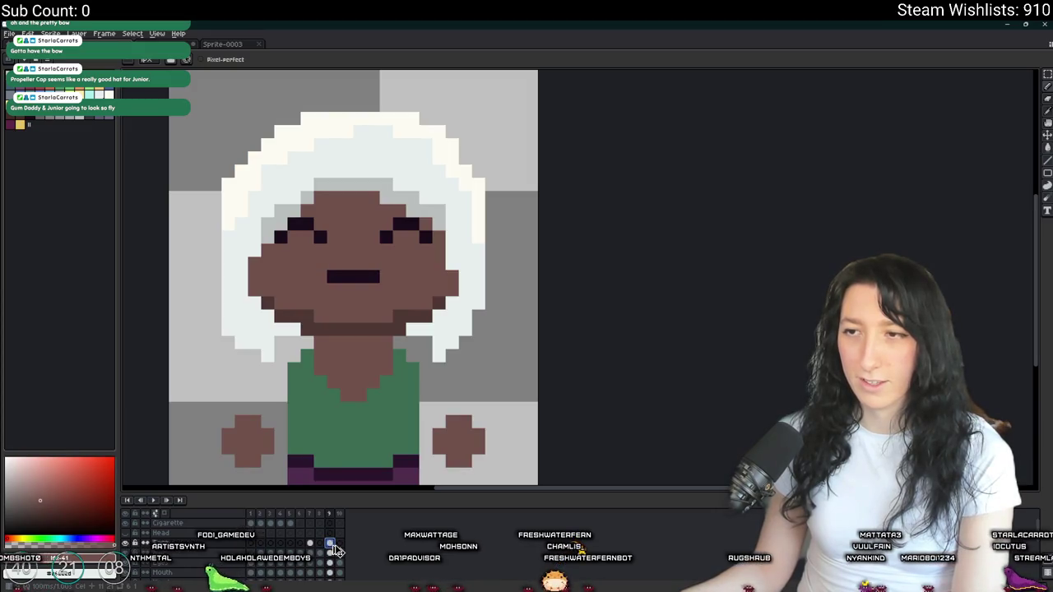
left_click(339, 546)
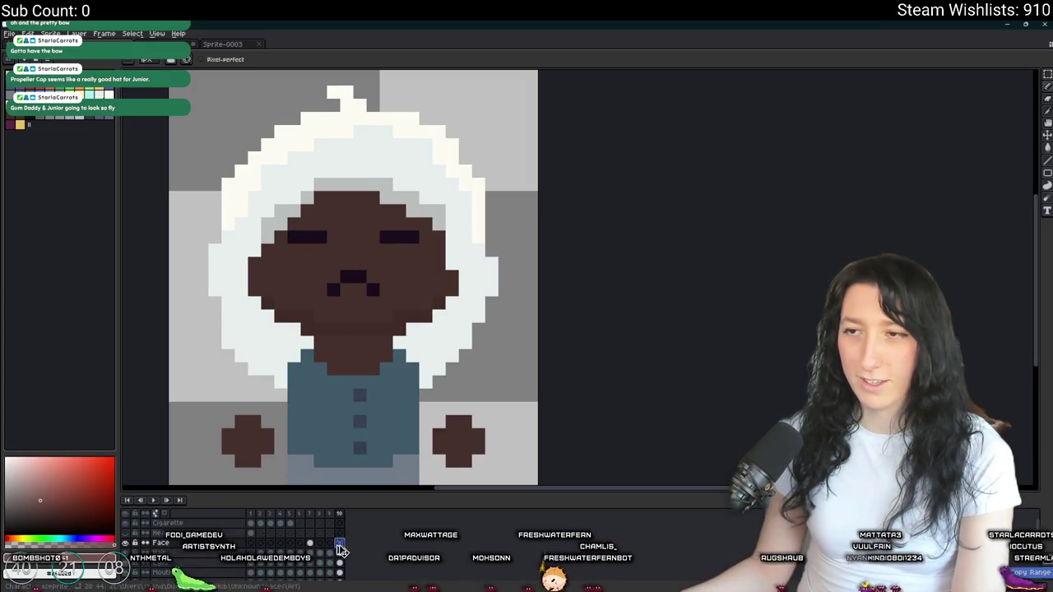
key("Return")
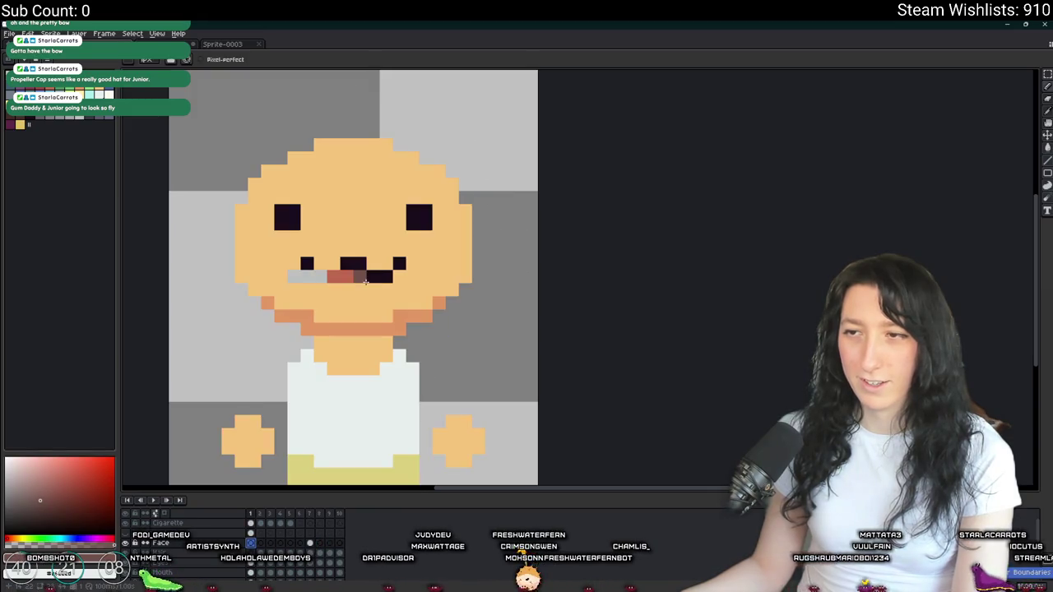
left_click(311, 543)
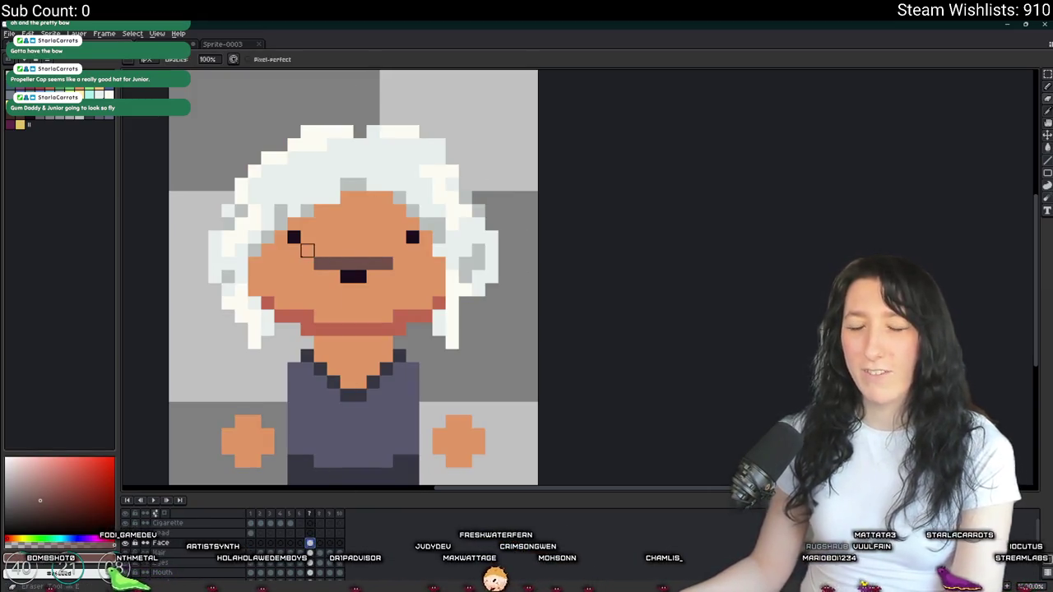
Undo the dark moustache stroke, leaving just the small mouth, and switch to the browser.
left_click_drag(393, 263, 315, 263)
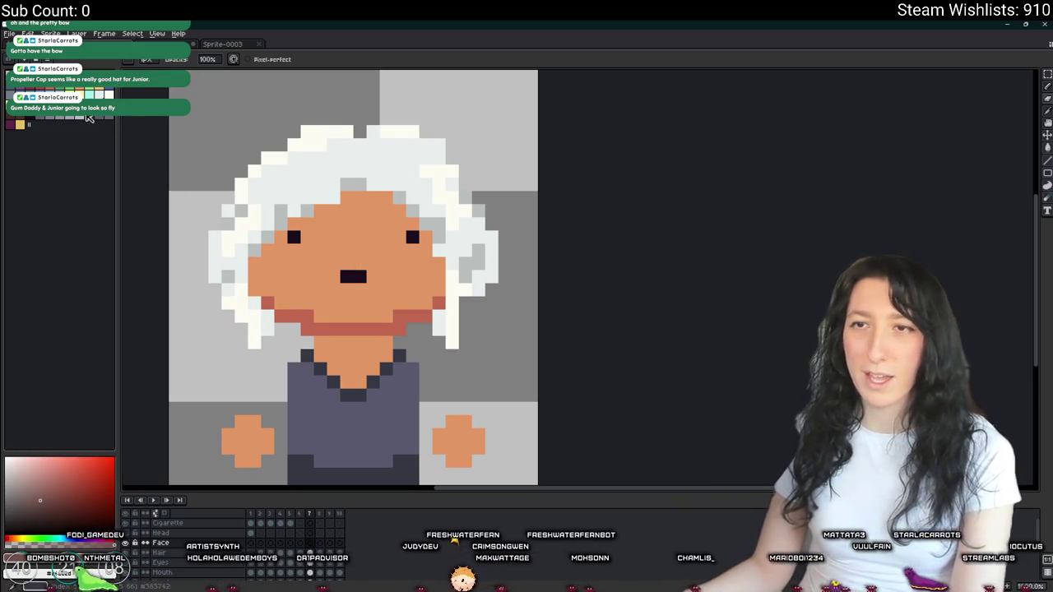
left_click(90, 118)
key("b")
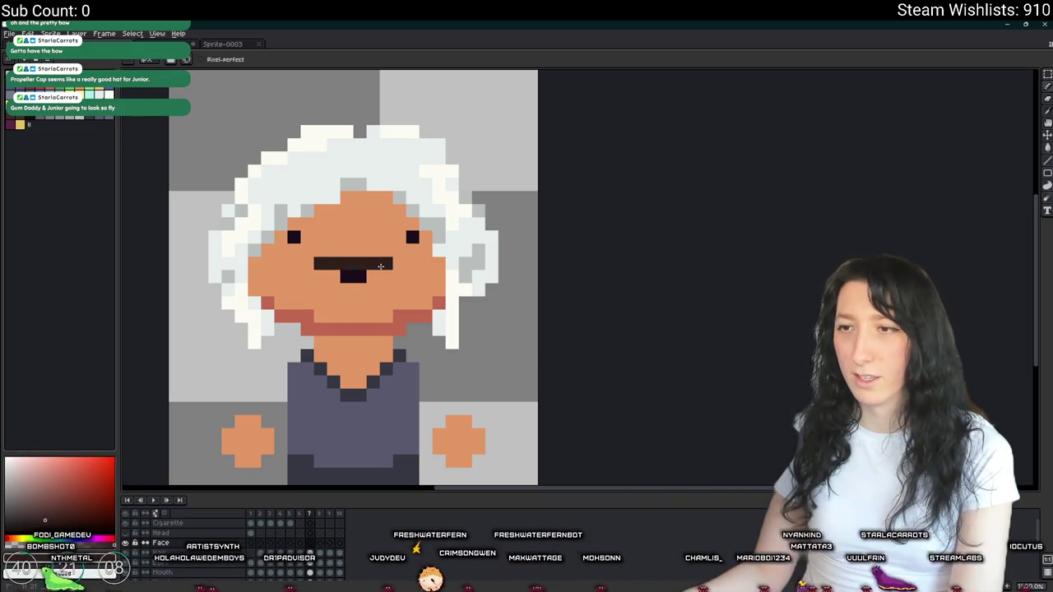
key("ctrl+z")
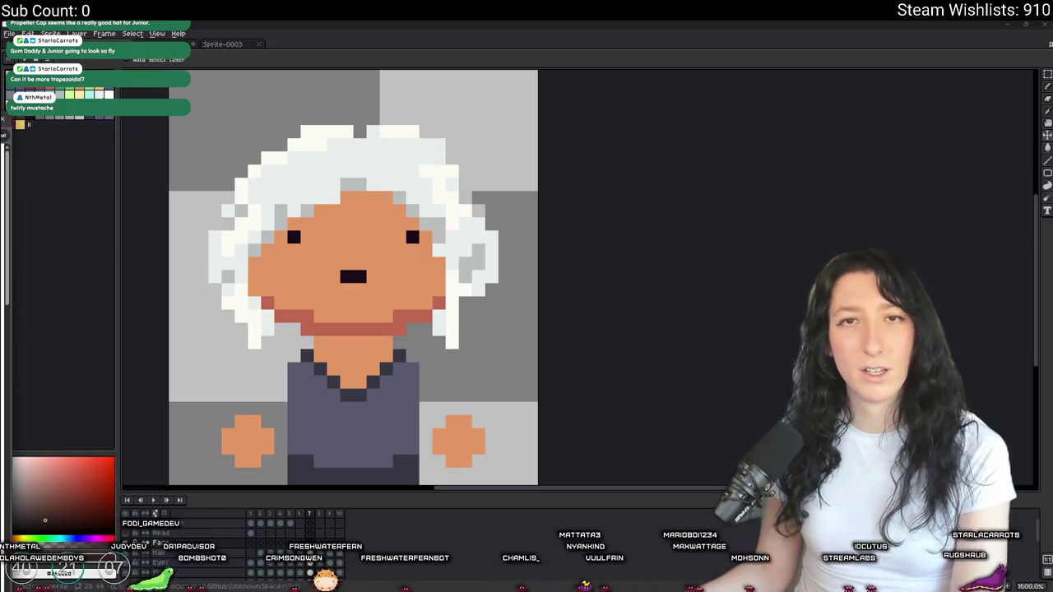
key("alt+Tab")
key("alt+Tab")
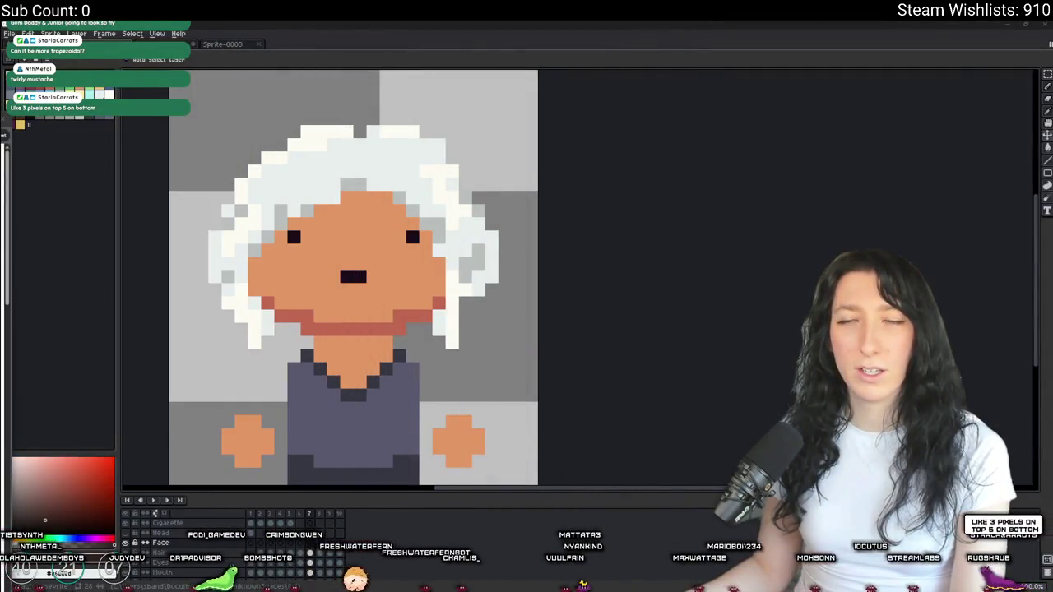
key("alt+Tab")
key("alt+Tab")
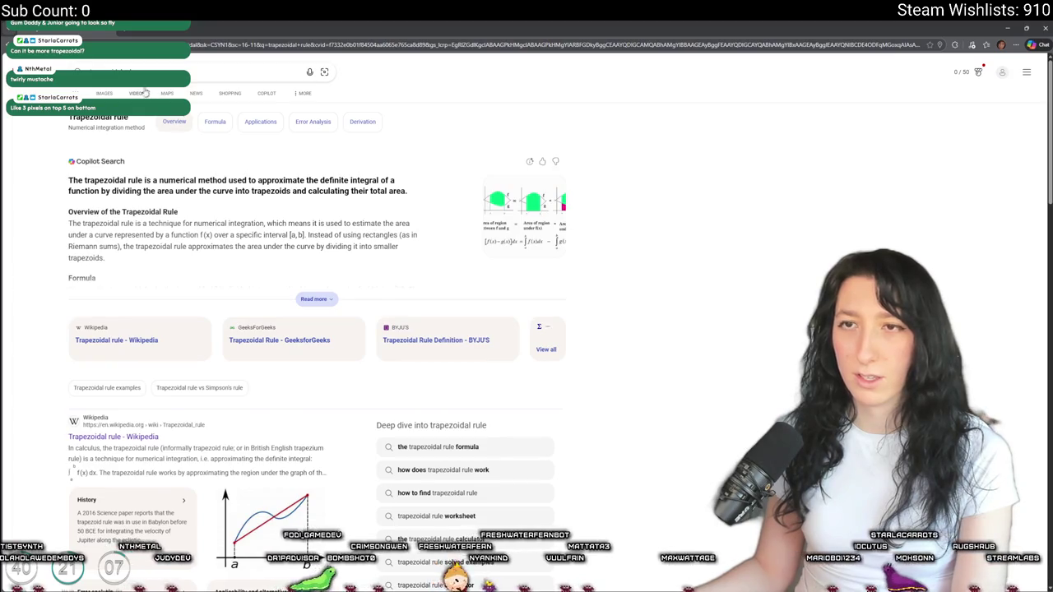
Search Bing for 'trapezoidal', then in Aseprite place a dark moustache pixel on the face.
key("BackSpace")
key("BackSpace")
key("BackSpace")
key("Return")
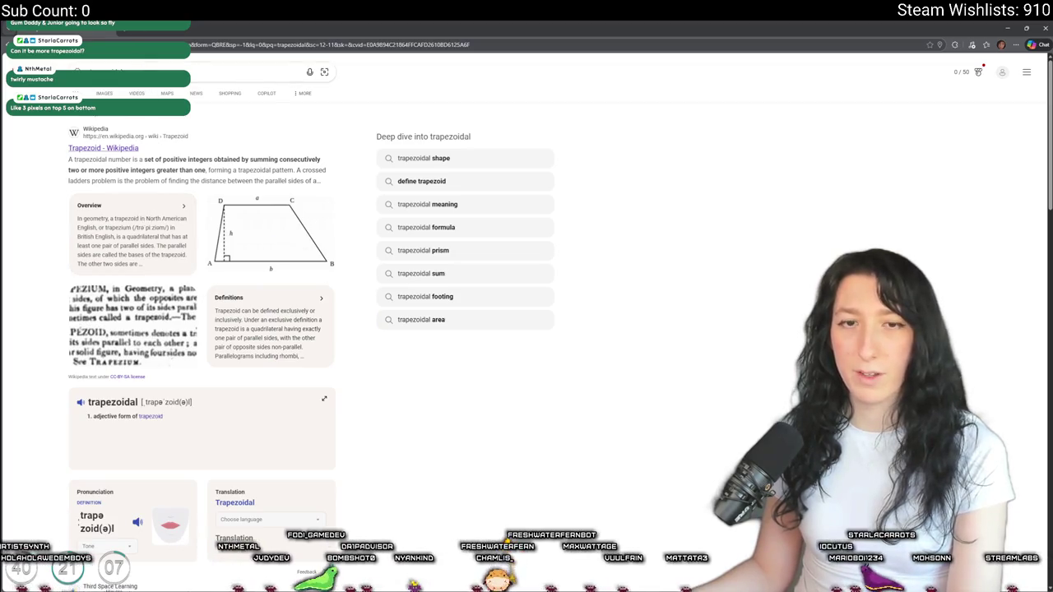
key("alt+Tab")
scroll(309, 215, "up", 2)
scroll(309, 215, "up", 2)
left_click(309, 215)
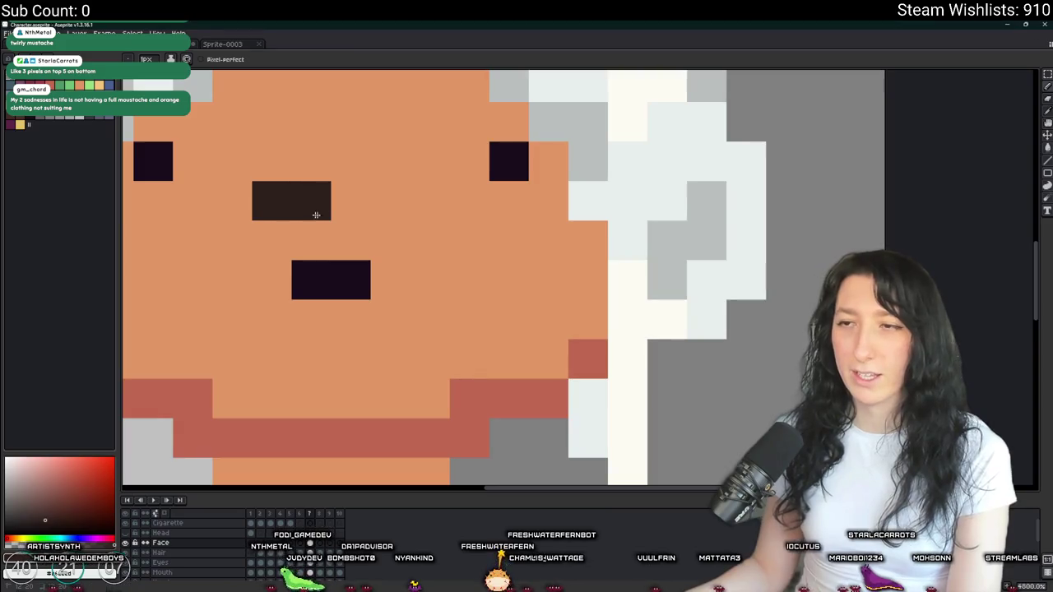
Add dark moustache pixels above the mouth with curled-down pixels at each end.
left_click(350, 201)
scroll(428, 245, "down", 3)
key("ctrl")
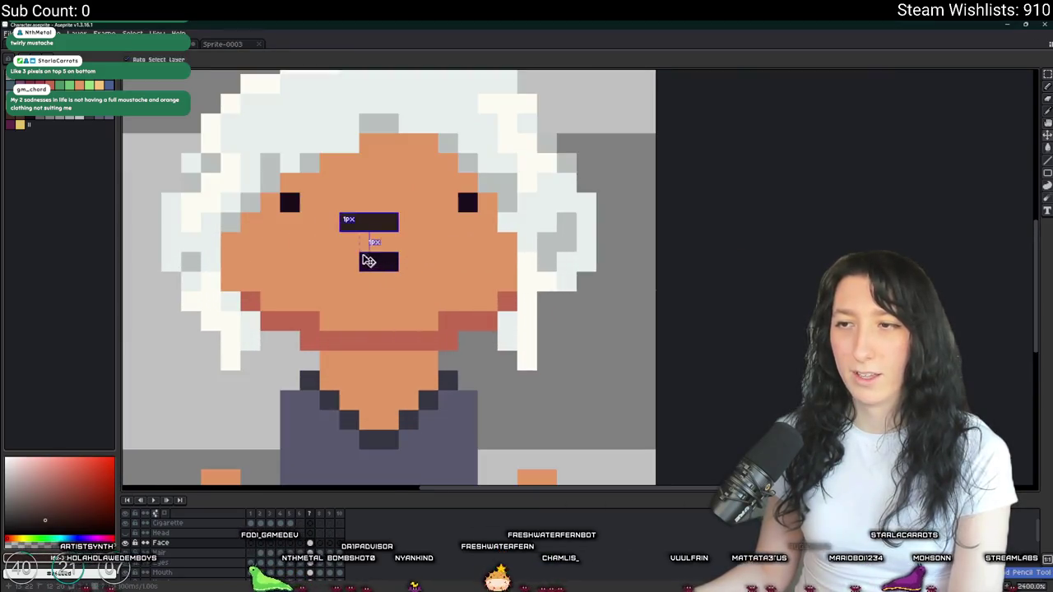
left_click(329, 242)
left_click(408, 242)
scroll(408, 246, "down", 6)
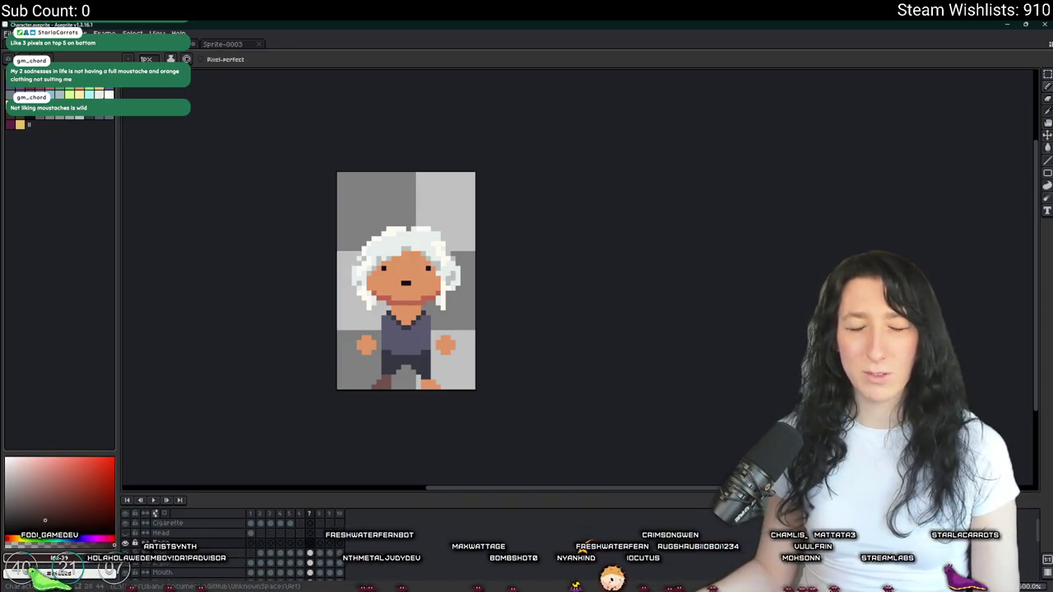
scroll(362, 277, "up", 3)
scroll(362, 277, "up", 2)
scroll(493, 288, "up", 1)
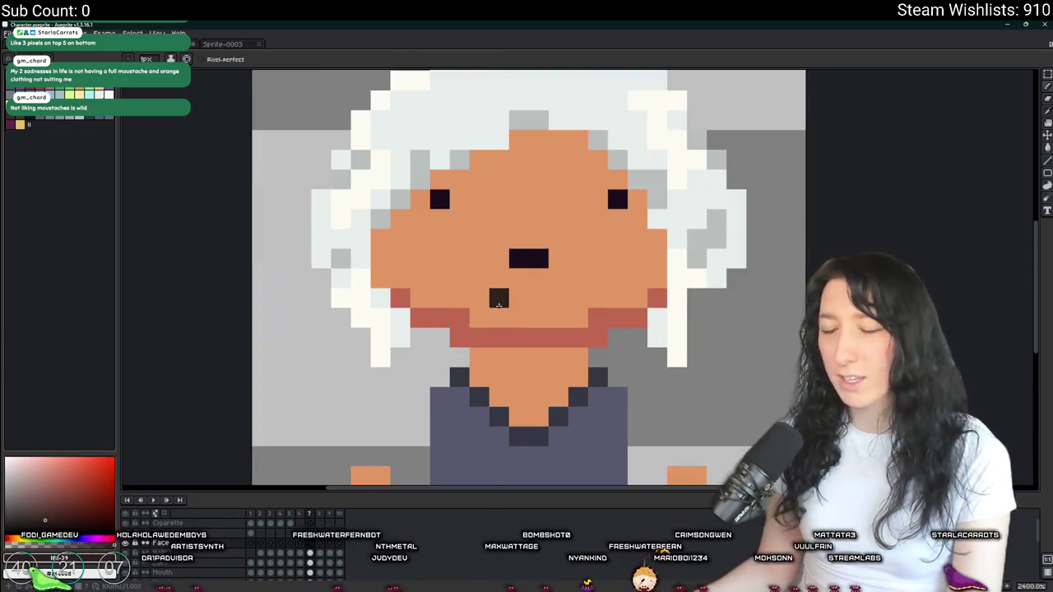
Step back through the frames to compare the moustache and darken the skin pixel beside the mouth.
key("Left")
key("Left")
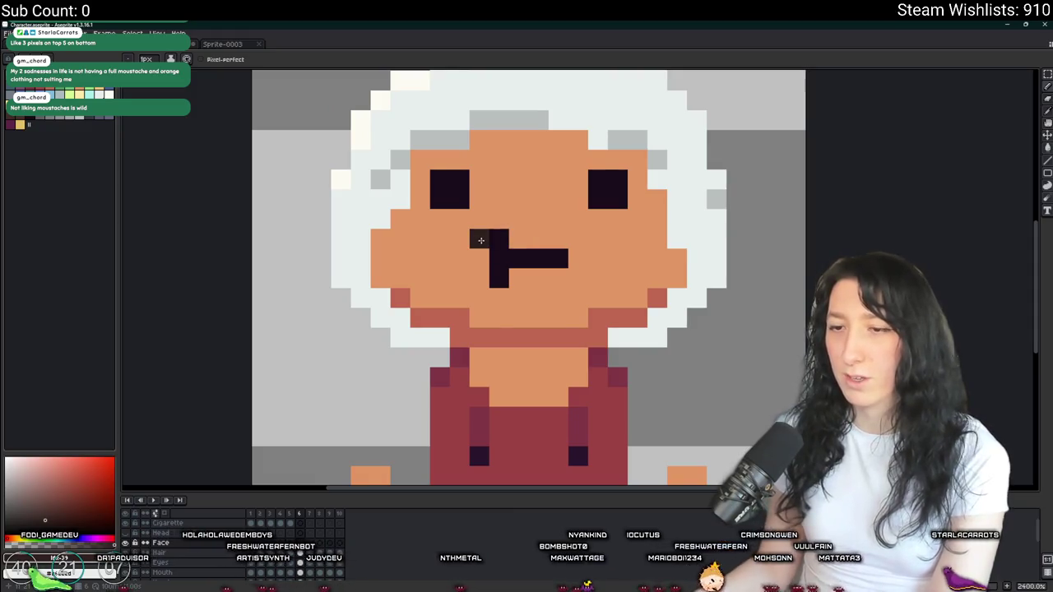
key("Left")
key("Left")
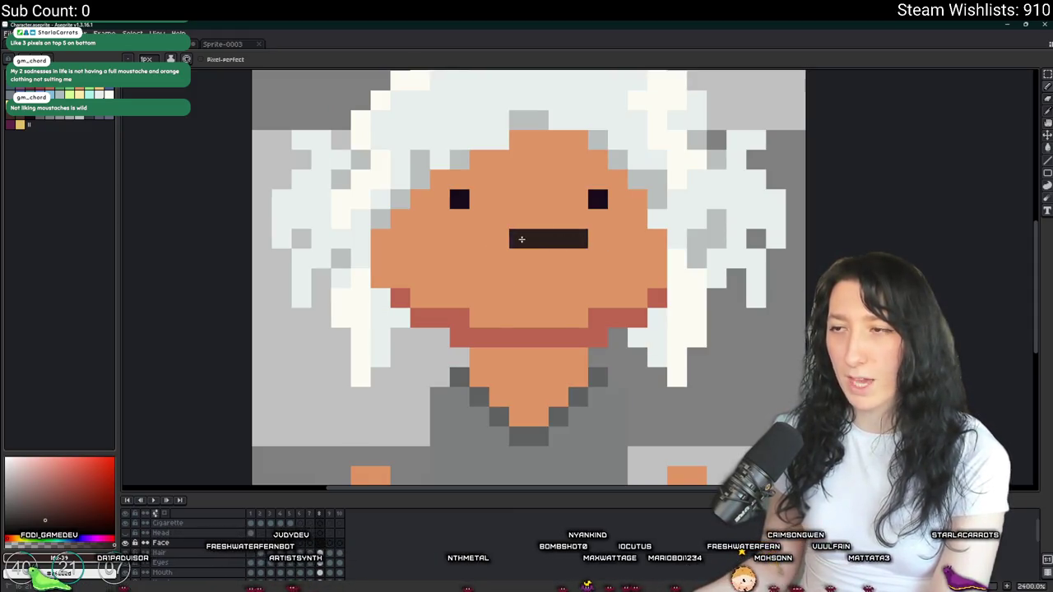
scroll(526, 363, "down", 5)
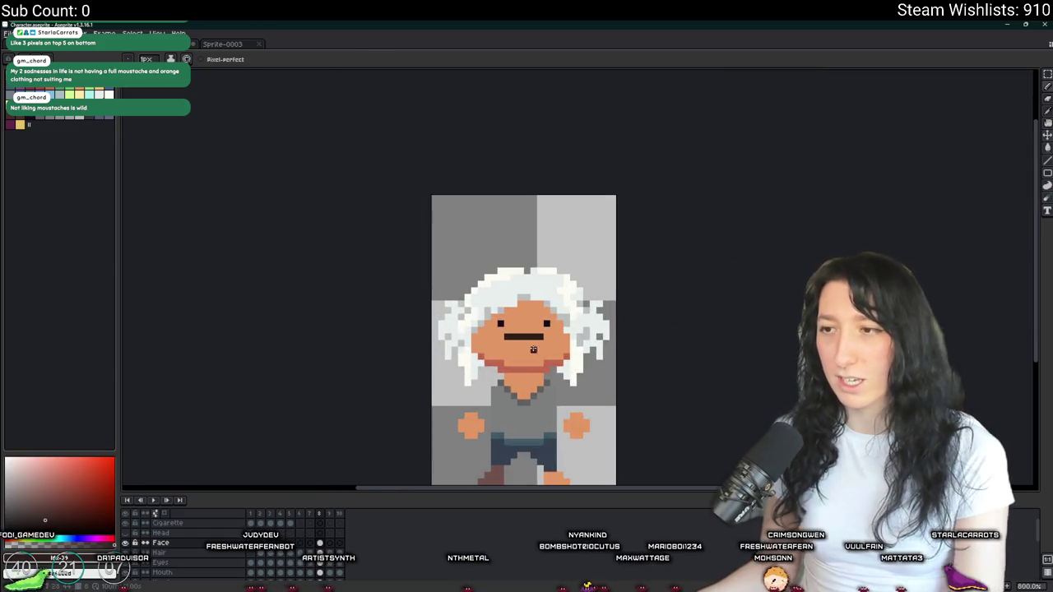
key("Left")
key("Left")
scroll(510, 338, "up", 3)
scroll(502, 330, "up", 3)
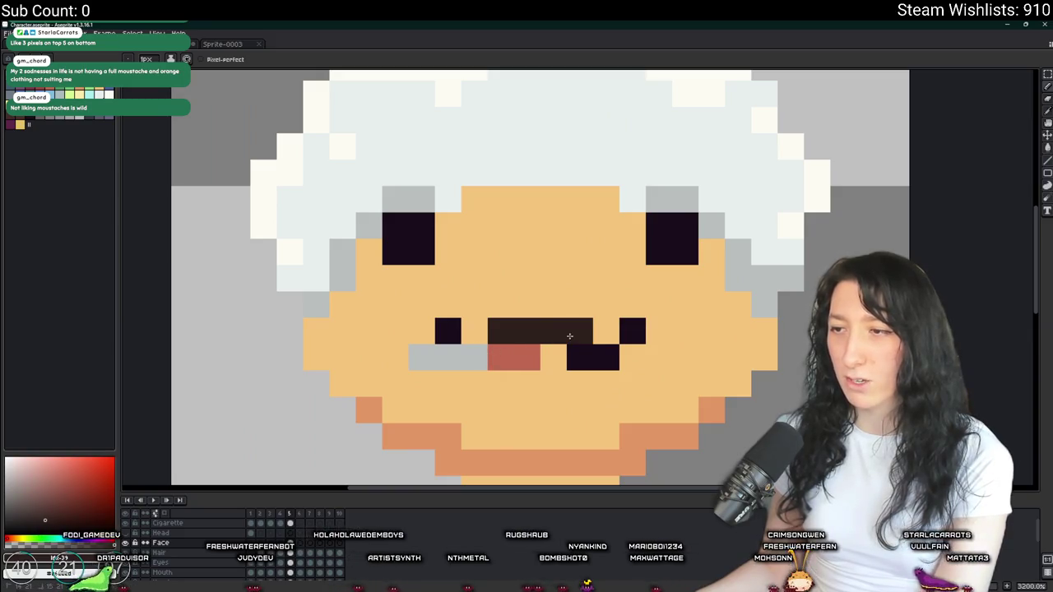
left_click(553, 358)
Delete the Cigarette layer and select the Face cel in frame 5.
scroll(597, 392, "down", 1)
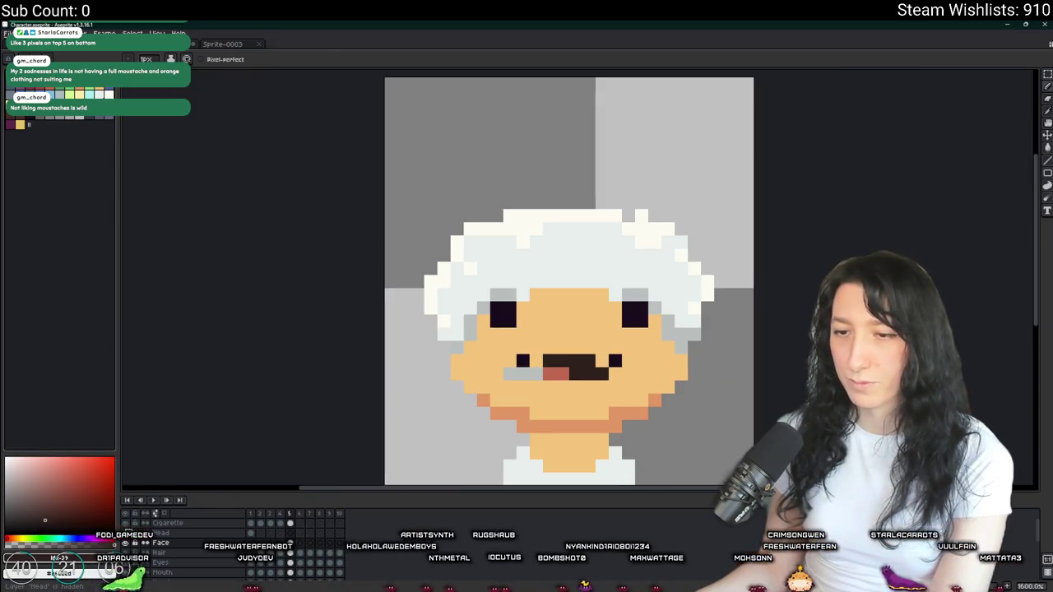
key("Delete")
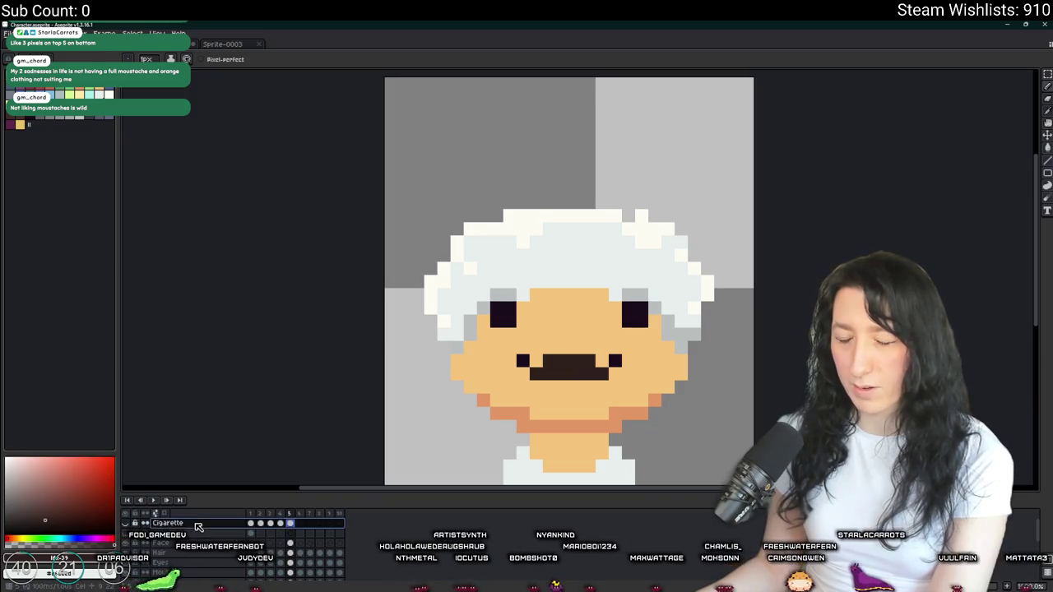
left_click(299, 535)
left_click(289, 535)
scroll(499, 372, "up", 2)
scroll(496, 343, "down", 1)
scroll(510, 370, "down", 3)
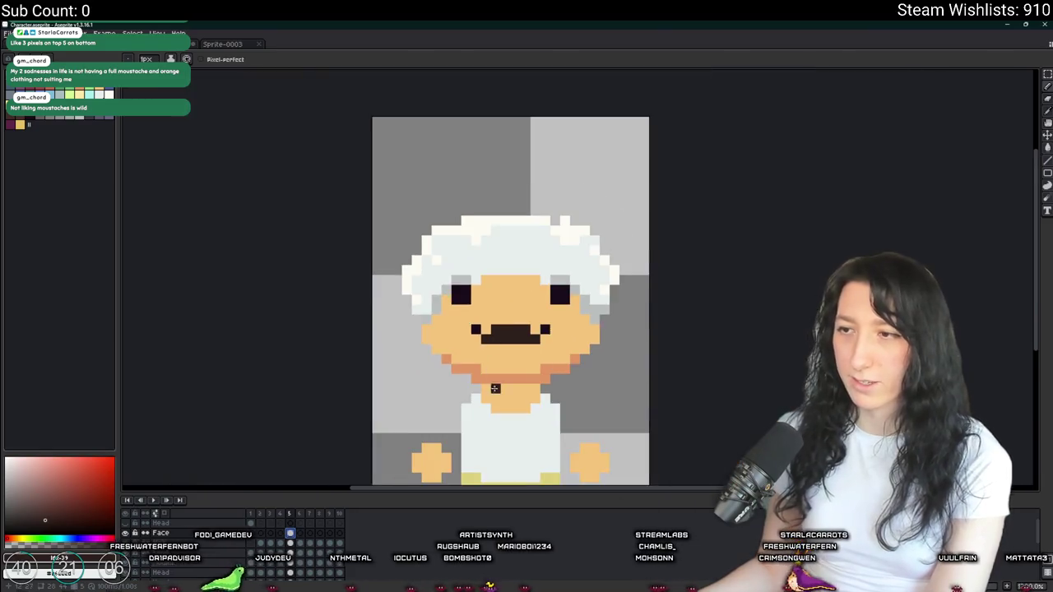
scroll(512, 372, "down", 3)
left_click(298, 535)
left_click(289, 537)
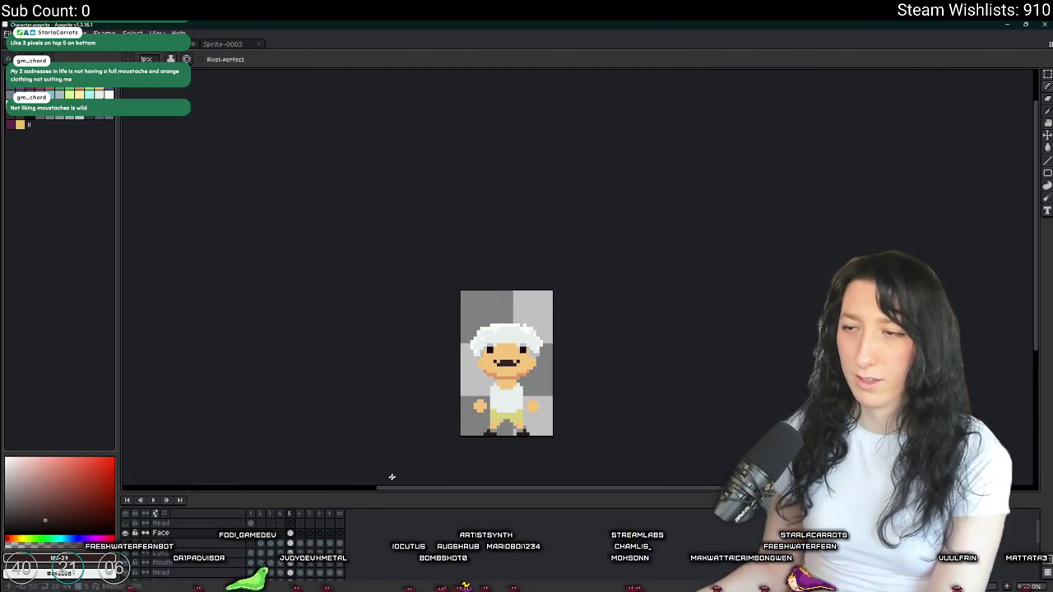
Check the character's face on frames 7, 8 and 10.
left_click(312, 534)
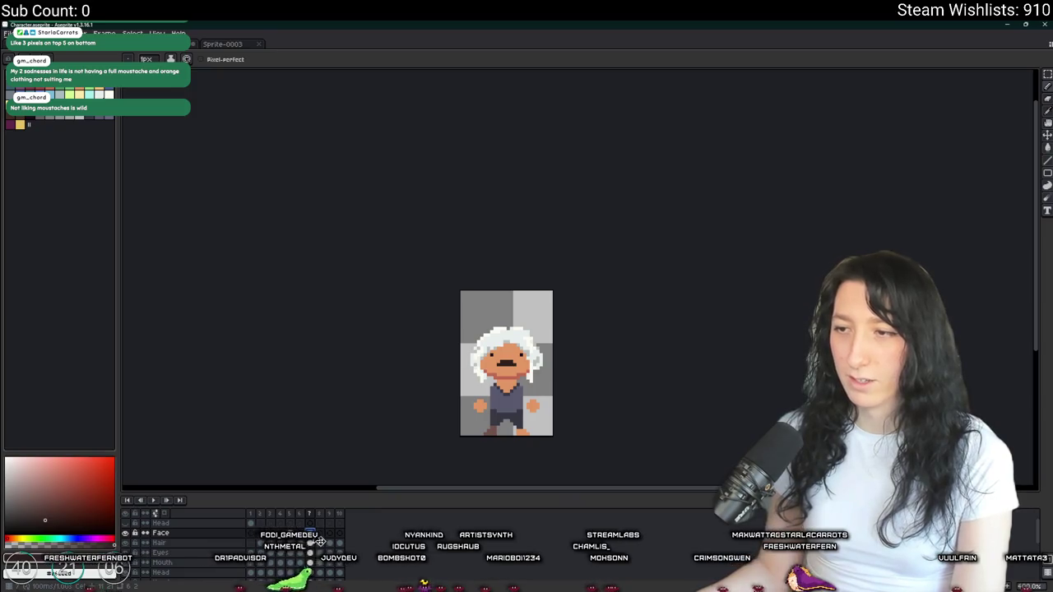
left_click(323, 539)
left_click(340, 540)
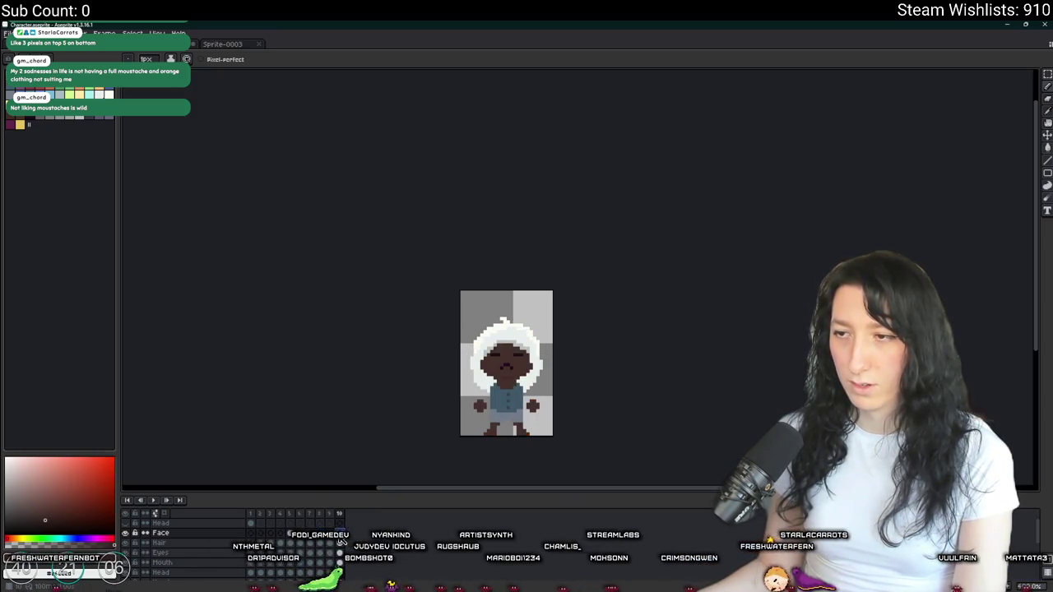
scroll(488, 377, "up", 2)
scroll(488, 377, "up", 4)
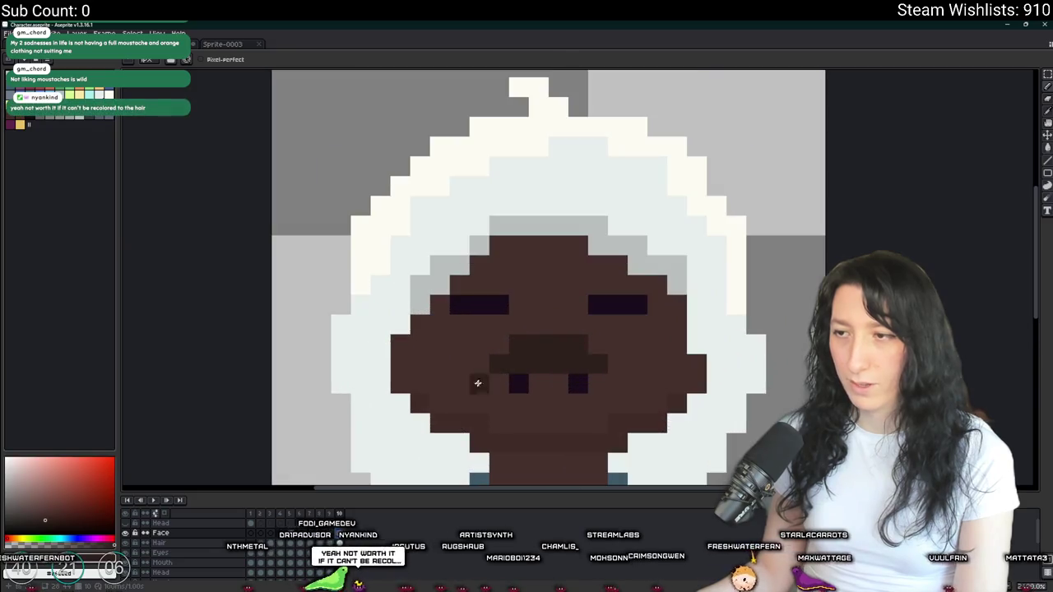
key("Return")
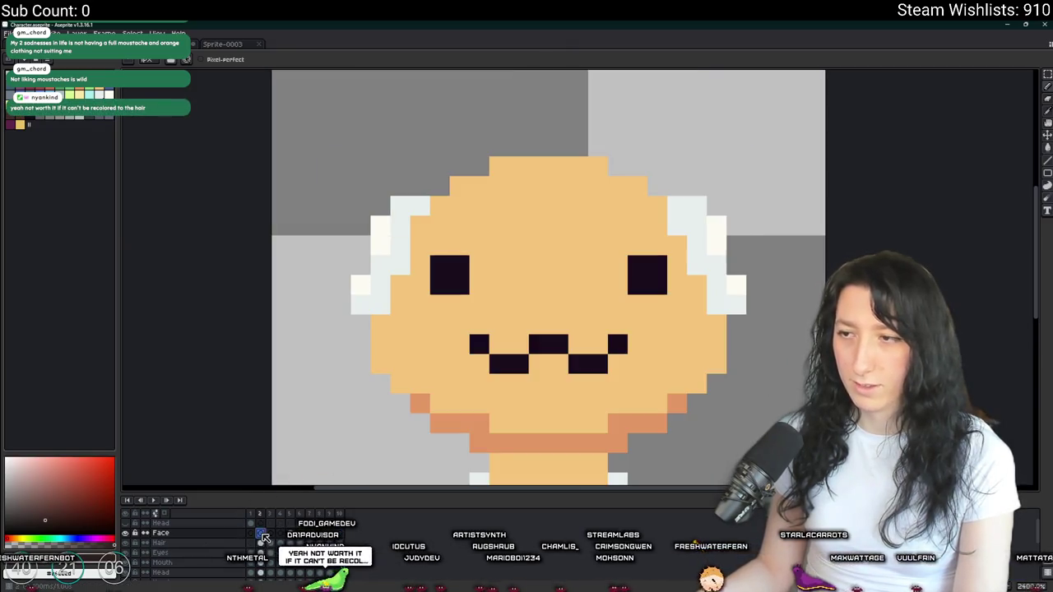
On the Face layer, pencil a dark pixel above the mouth.
left_click(309, 543)
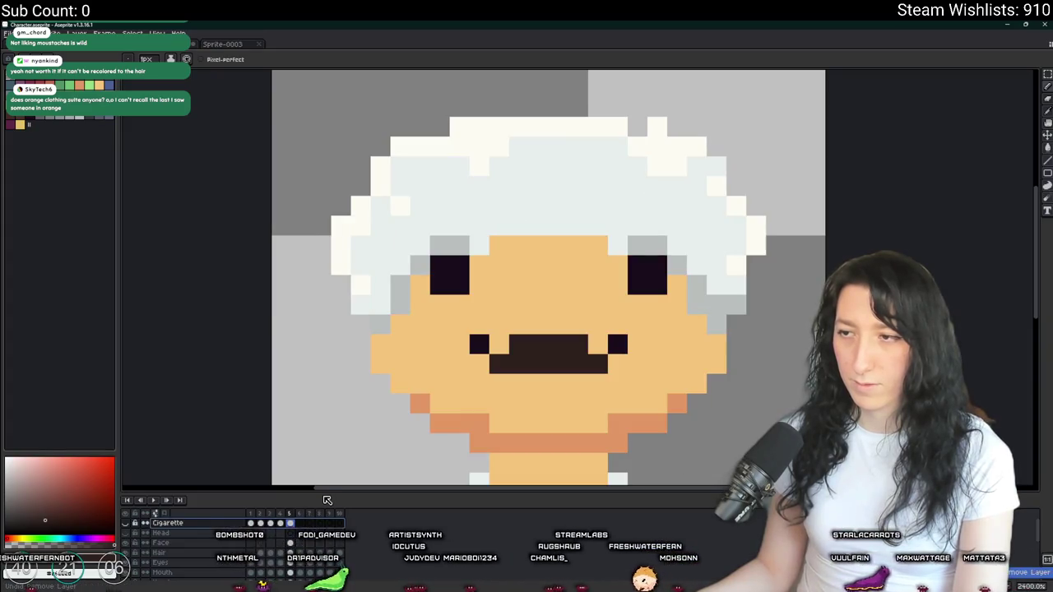
left_click(598, 386, "ctrl")
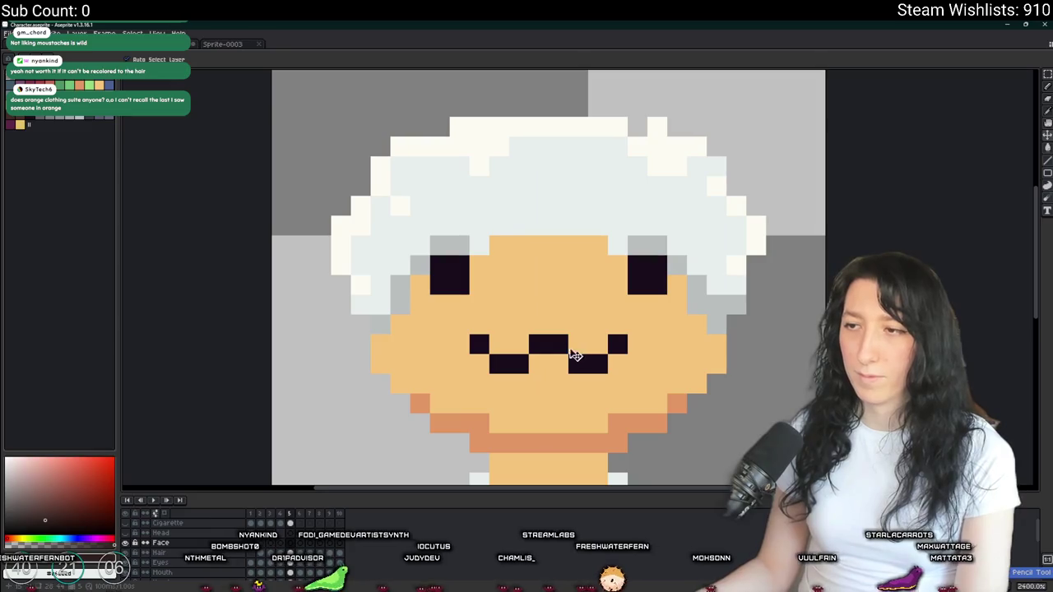
key("b")
left_click(535, 326)
scroll(676, 404, "up", 1)
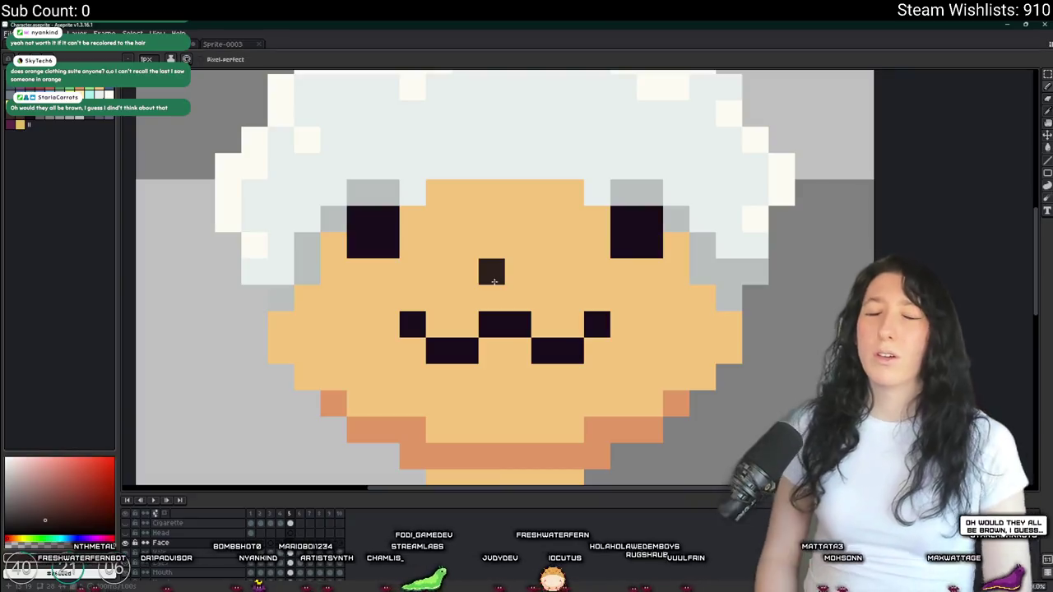
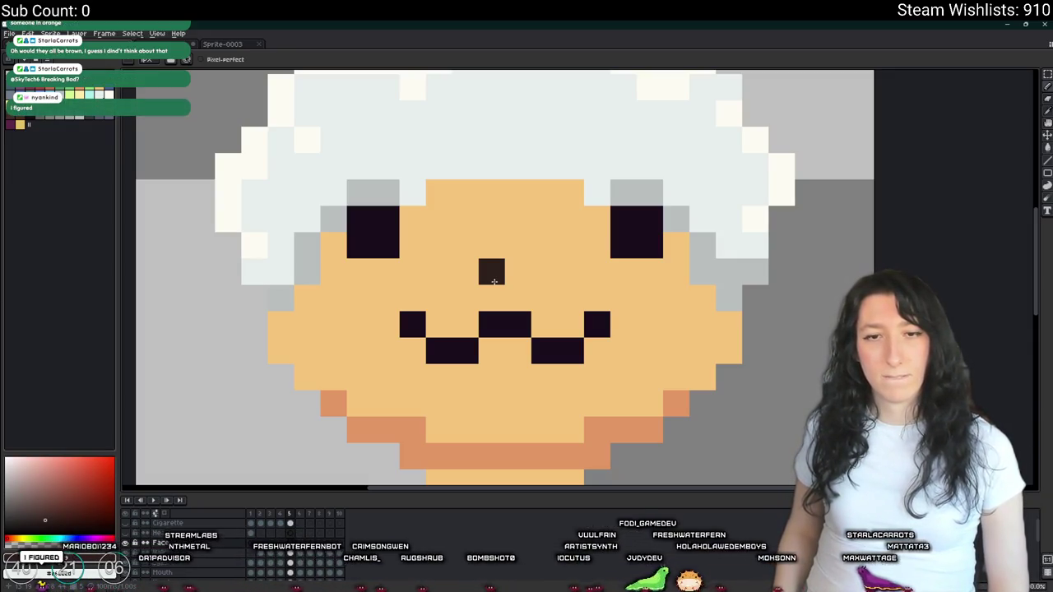
Paint a dark brown beard stroke down the character's left jaw.
scroll(353, 337, "down", 3)
scroll(283, 275, "down", 2)
mouse_move(289, 239)
left_mouse_down()
mouse_move(457, 330)
mouse_move(431, 336)
mouse_move(673, 324)
mouse_move(720, 244)
mouse_move(741, 245)
left_mouse_up()
Extend the dark brown beard diagonally along the right jaw.
scroll(729, 257, "down", 2)
scroll(729, 257, "down", 3)
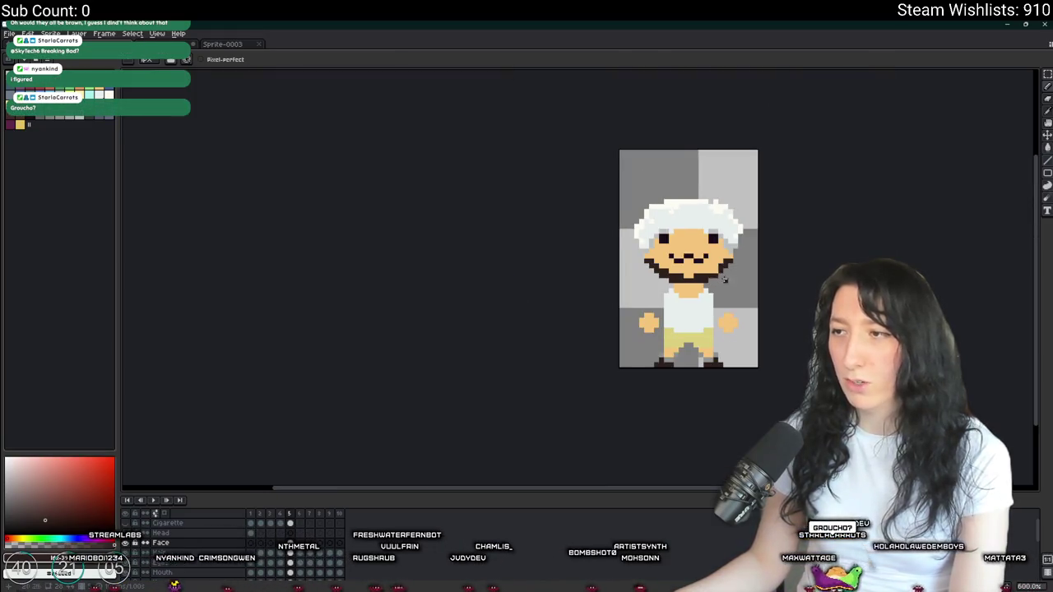
scroll(691, 260, "up", 3)
scroll(677, 262, "up", 3)
scroll(667, 272, "down", 3)
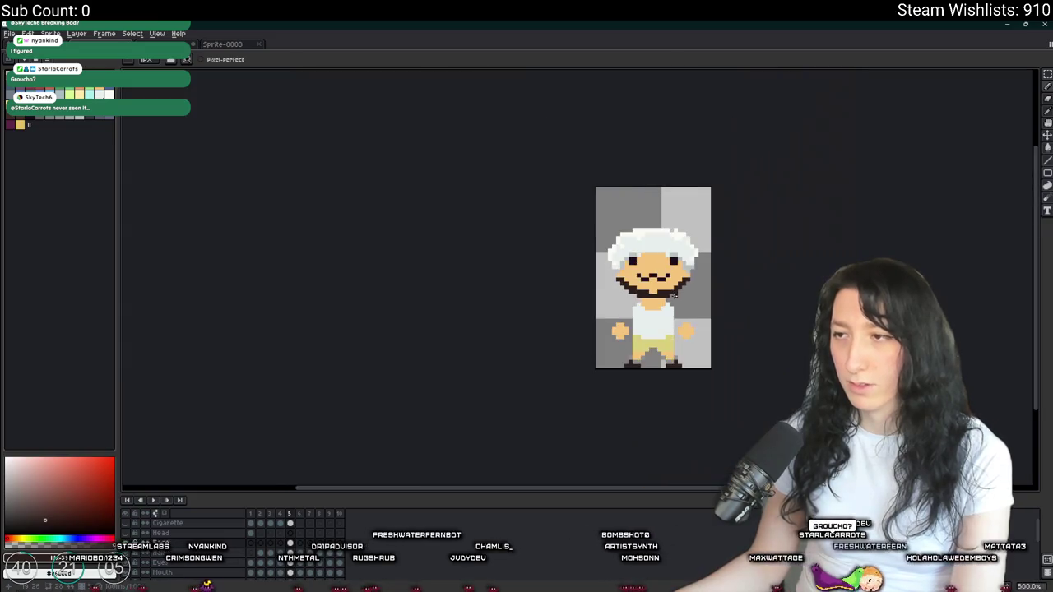
scroll(576, 345, "down", 3)
scroll(444, 428, "down", 1)
scroll(595, 298, "up", 4)
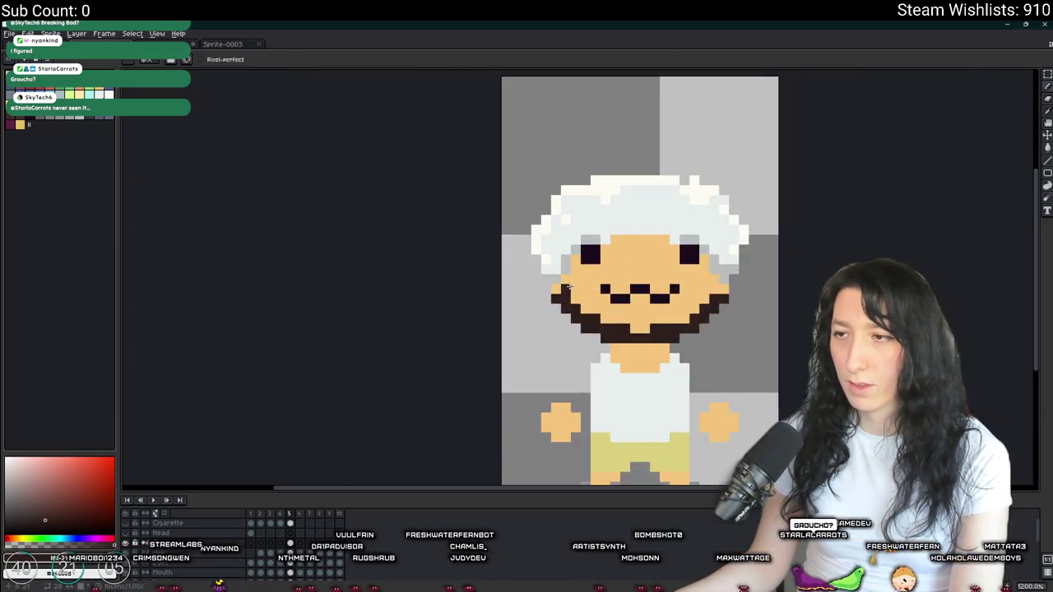
scroll(513, 287, "up", 2)
scroll(557, 266, "up", 1)
left_click_drag(779, 291, 731, 329)
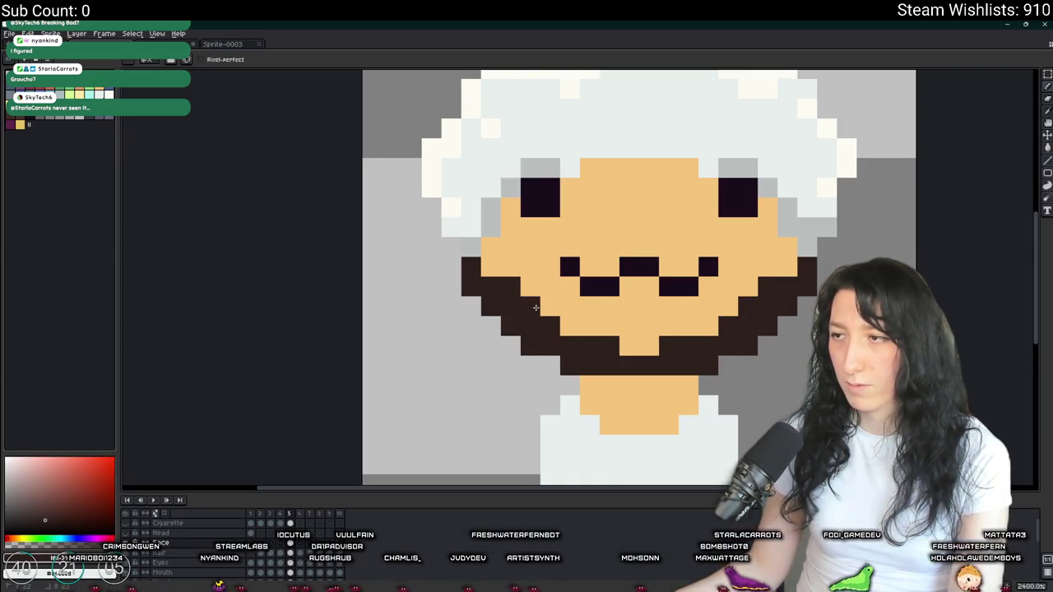
scroll(573, 343, "down", 4)
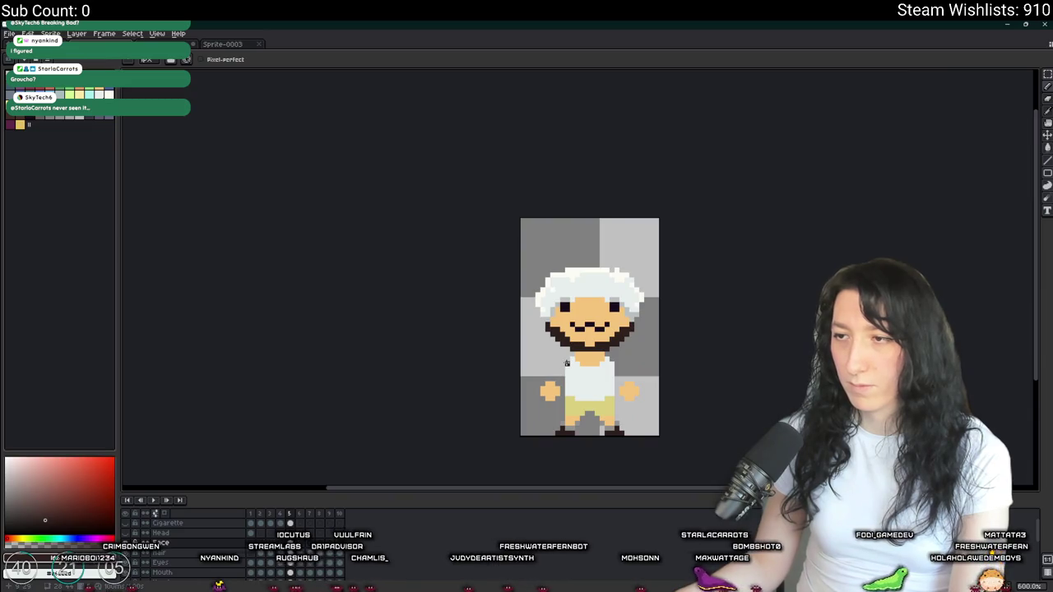
scroll(566, 363, "down", 1)
scroll(566, 354, "up", 2)
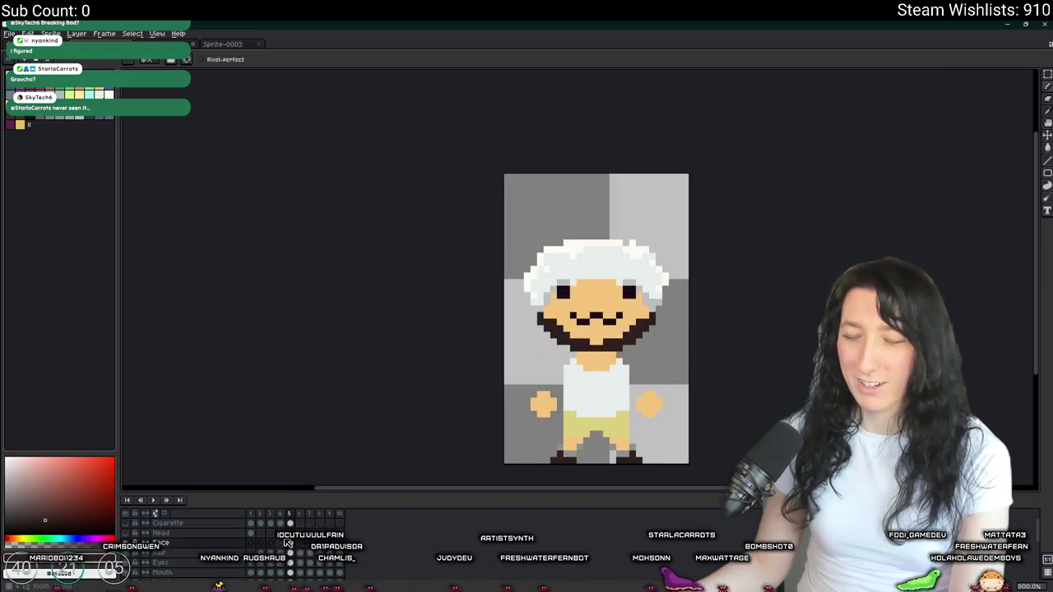
Preview the other characters' animation frames.
key("Return")
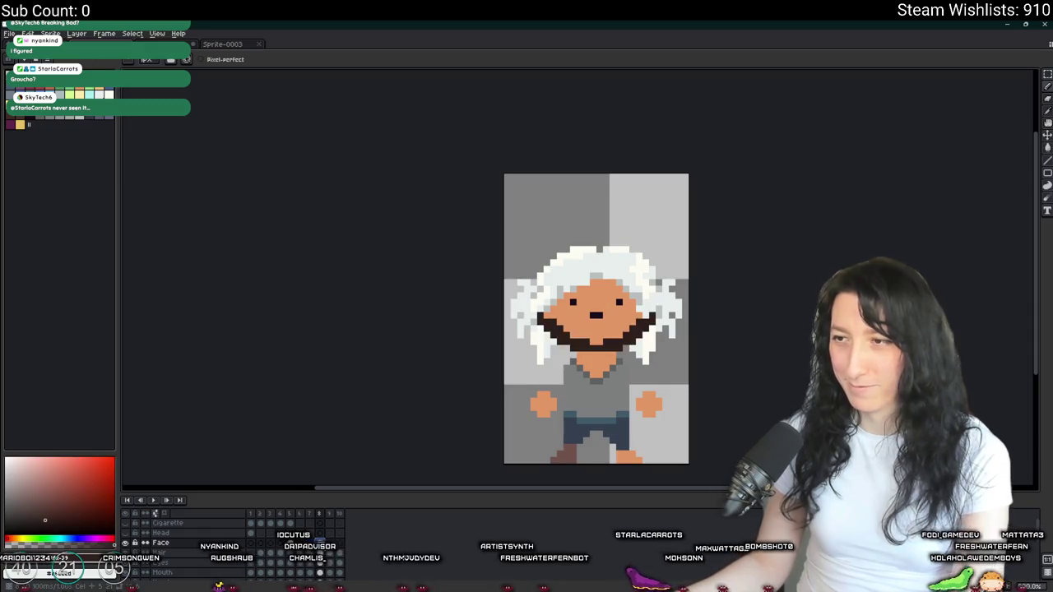
scroll(500, 375, "down", 5)
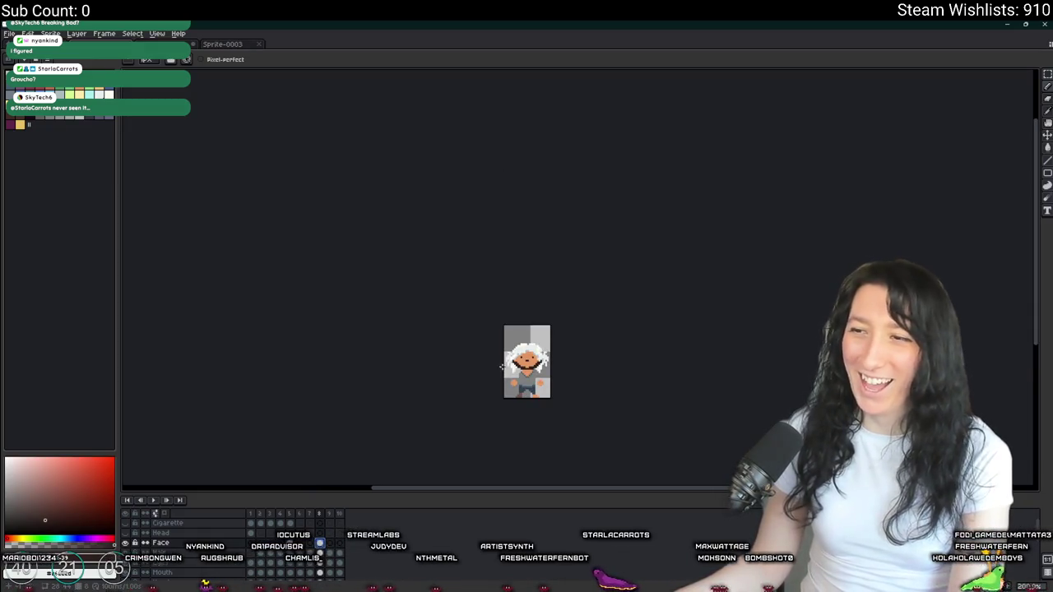
scroll(502, 367, "up", 3)
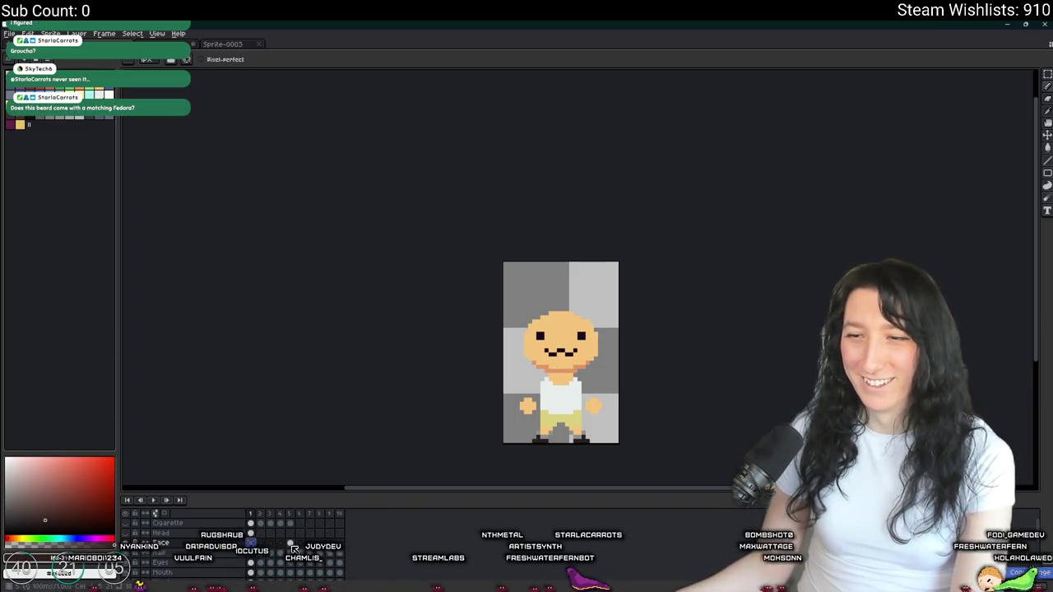
scroll(632, 255, "up", 2)
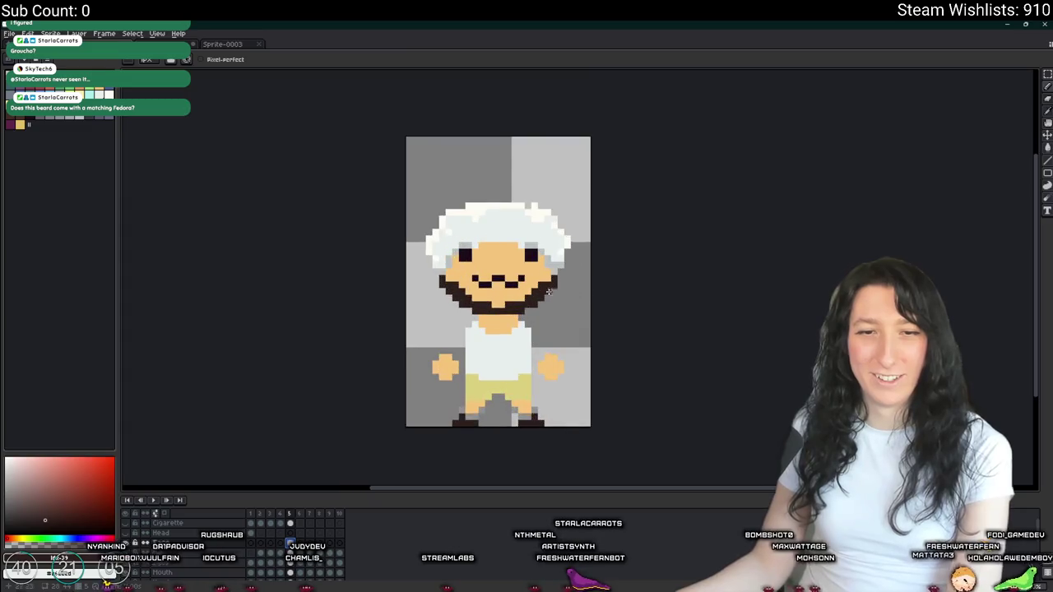
scroll(550, 291, "down", 2)
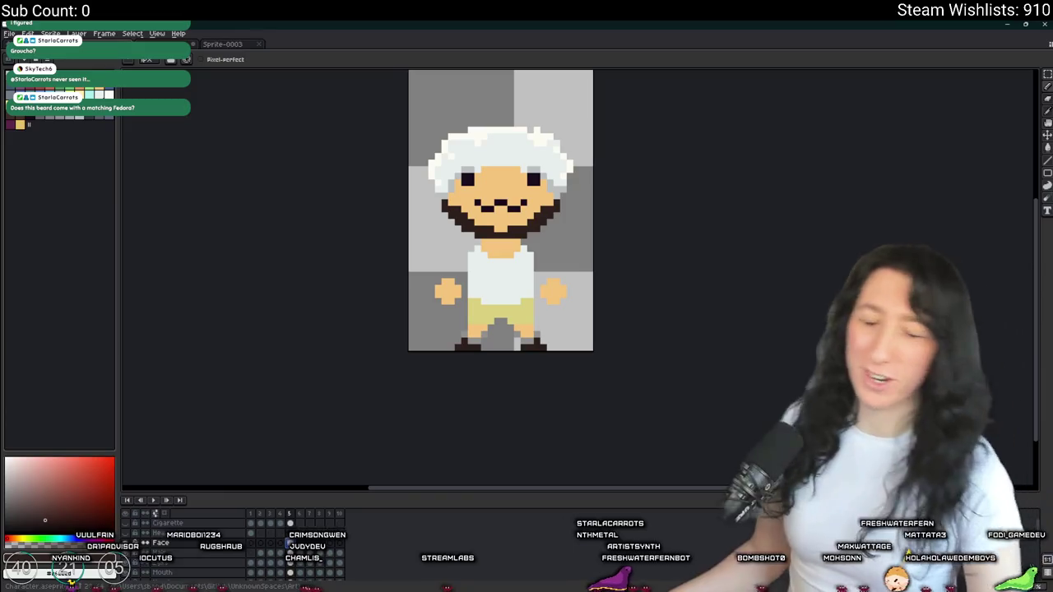
scroll(419, 258, "up", 2)
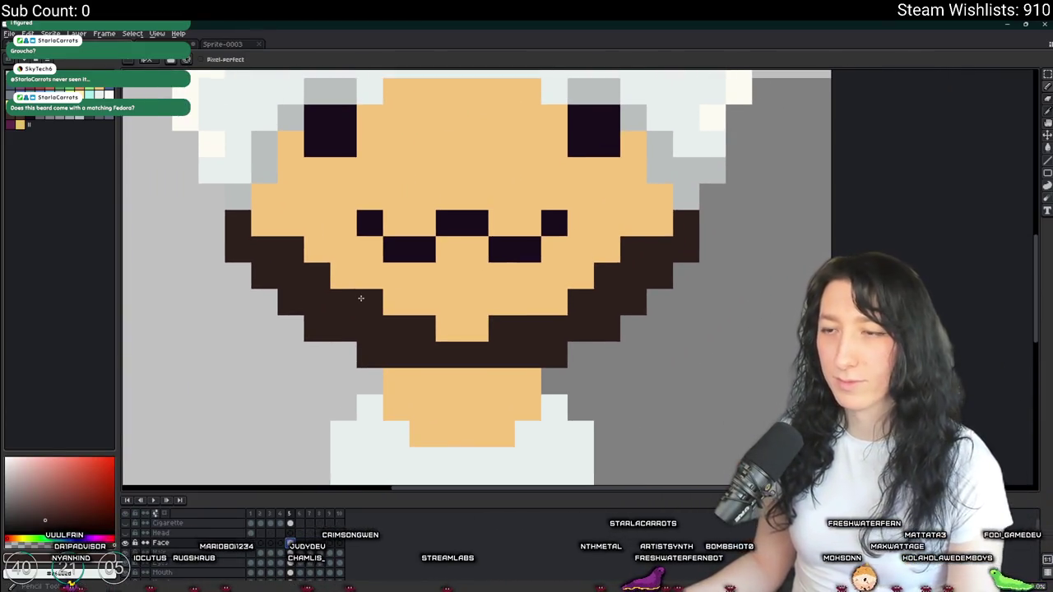
Darken the skin pixels beside and below the mouth into dark brown beard.
left_click(527, 301)
left_click(553, 301)
left_click(461, 329)
left_click(395, 304)
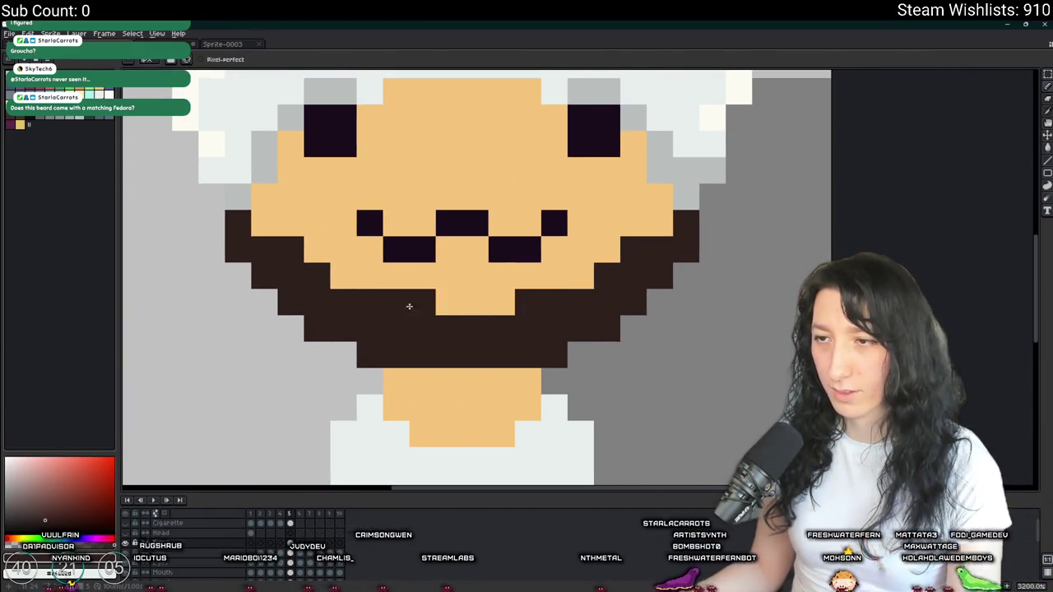
scroll(407, 305, "down", 5)
scroll(494, 296, "up", 3)
scroll(494, 296, "up", 2)
left_click_drag(377, 289, 403, 290)
left_click(615, 288)
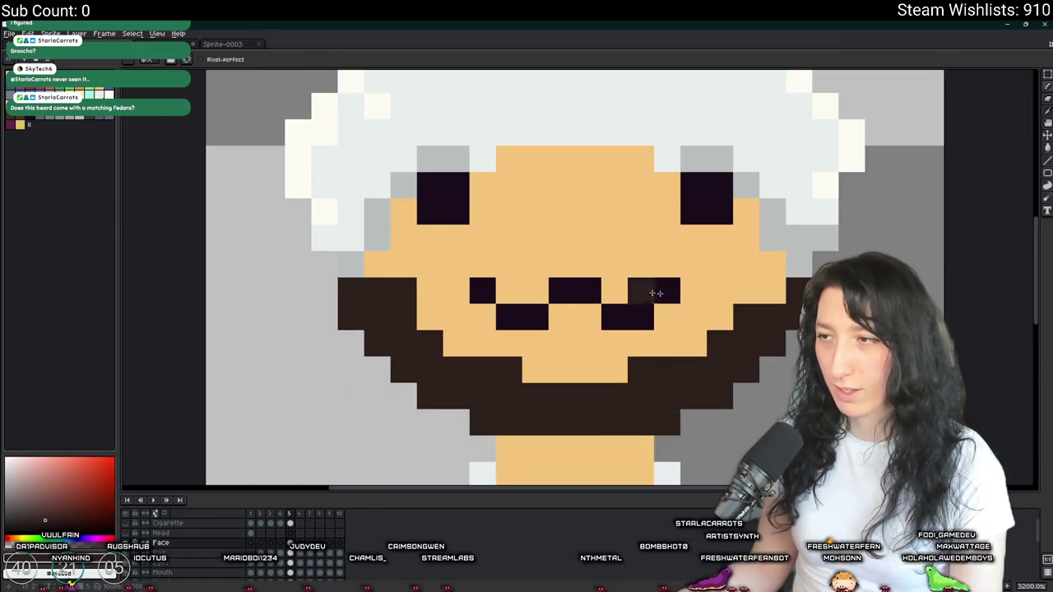
Undo a stray mustache pixel, then darken pixels right of the mouth, left of it, and along the chin.
key("ctrl+z")
left_click(772, 291)
left_click(746, 291)
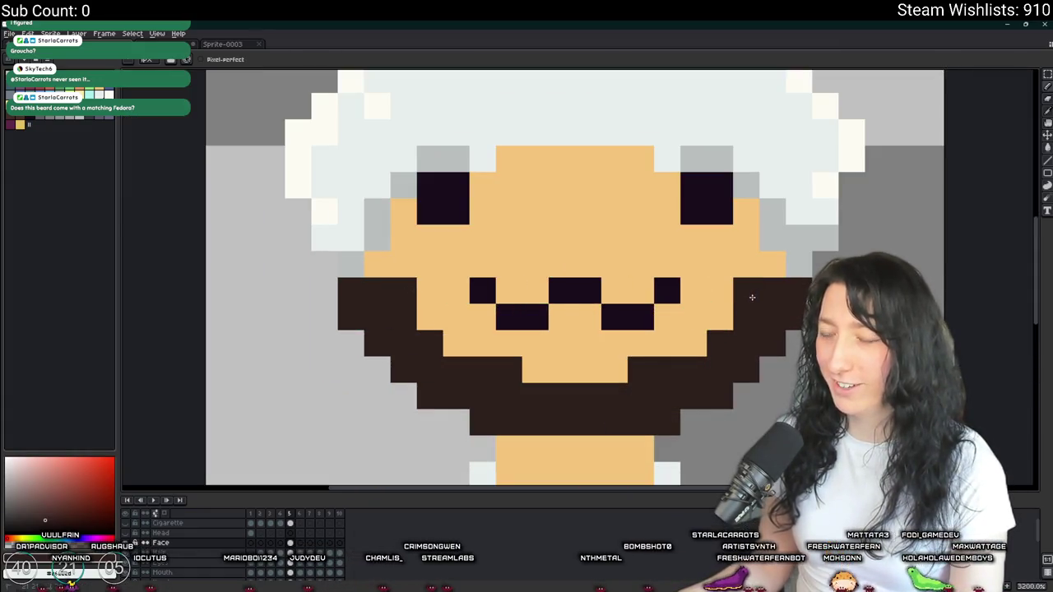
left_click(436, 328)
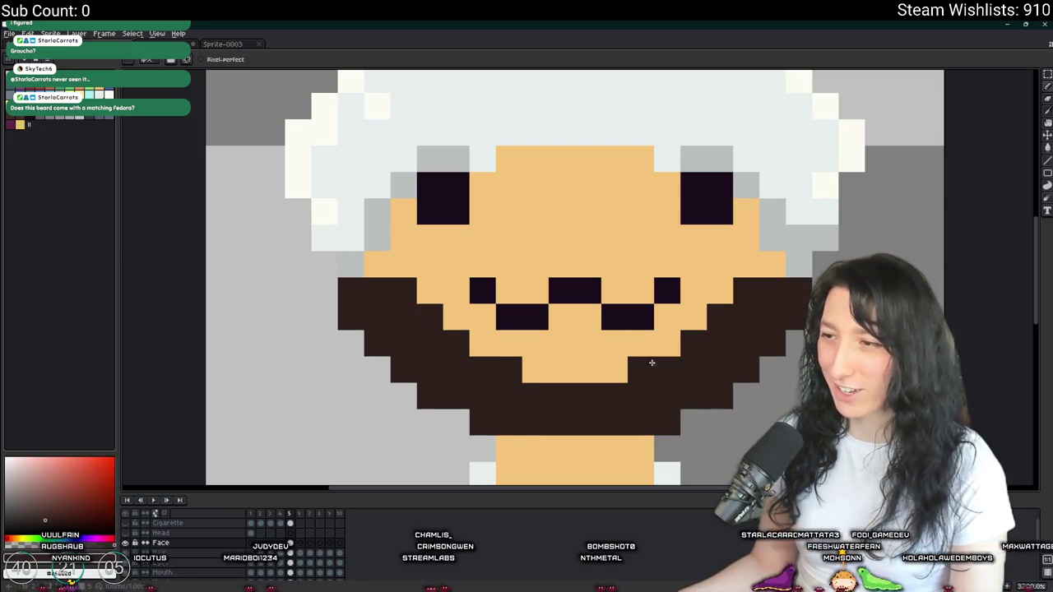
left_click_drag(626, 369, 526, 370)
Paint the row above the mustache dark brown, undo the mouth row, and select the Magic Wand.
scroll(512, 381, "down", 6)
scroll(511, 381, "up", 1)
scroll(513, 382, "up", 5)
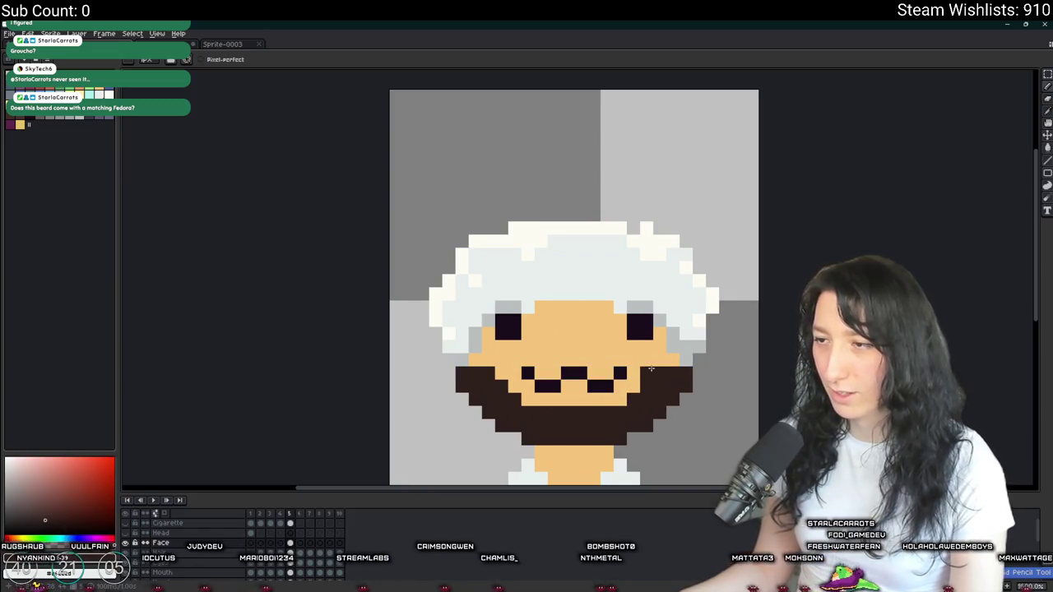
mouse_move(647, 360)
left_mouse_down()
mouse_move(502, 360)
mouse_move(650, 372)
mouse_move(520, 399)
left_mouse_up()
key("ctrl+z")
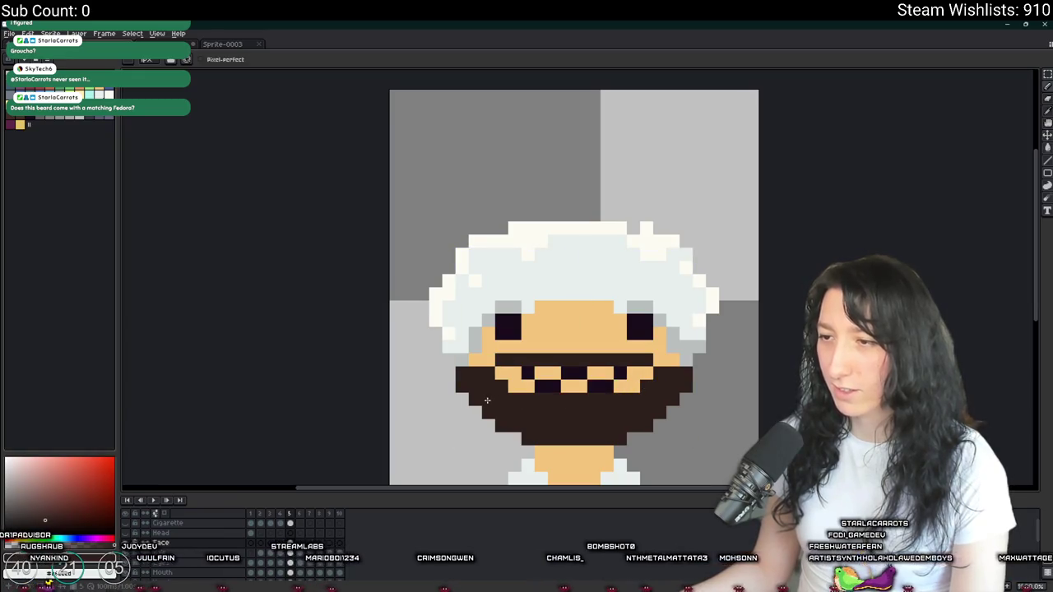
key("w")
scroll(651, 378, "down", 4)
scroll(675, 391, "down", 2)
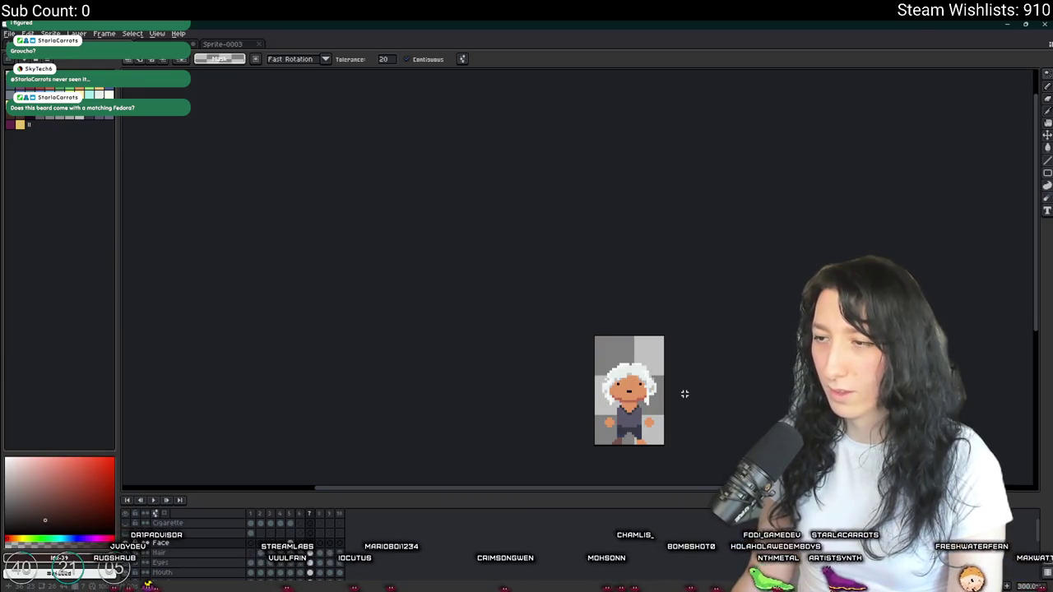
Stop the animation on the bearded frame and select the Magic Wand.
key("Return")
key("w")
scroll(684, 394, "up", 2)
scroll(686, 392, "down", 1)
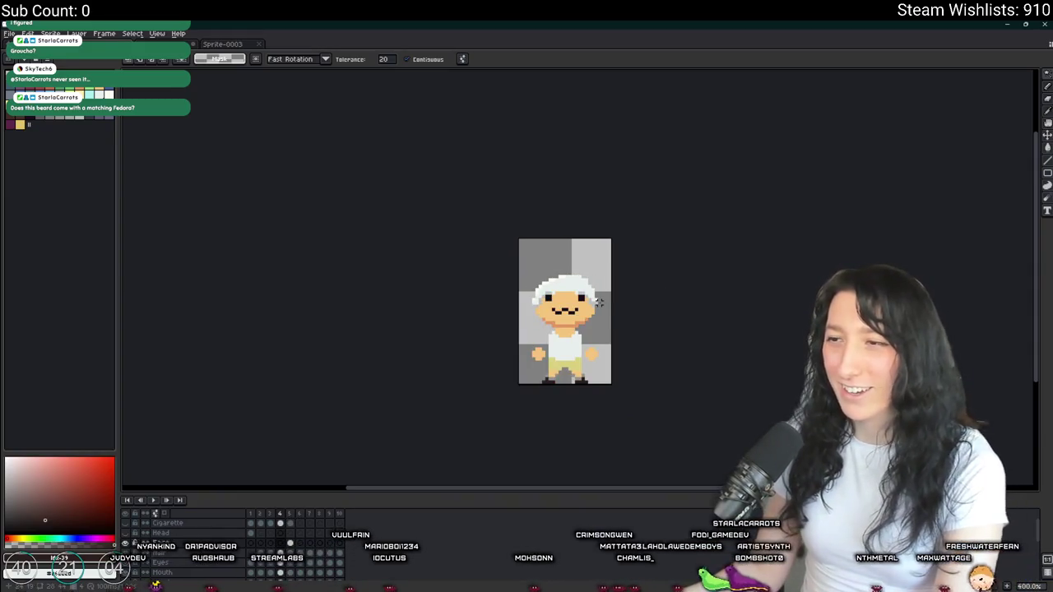
scroll(592, 301, "up", 3)
scroll(491, 371, "up", 2)
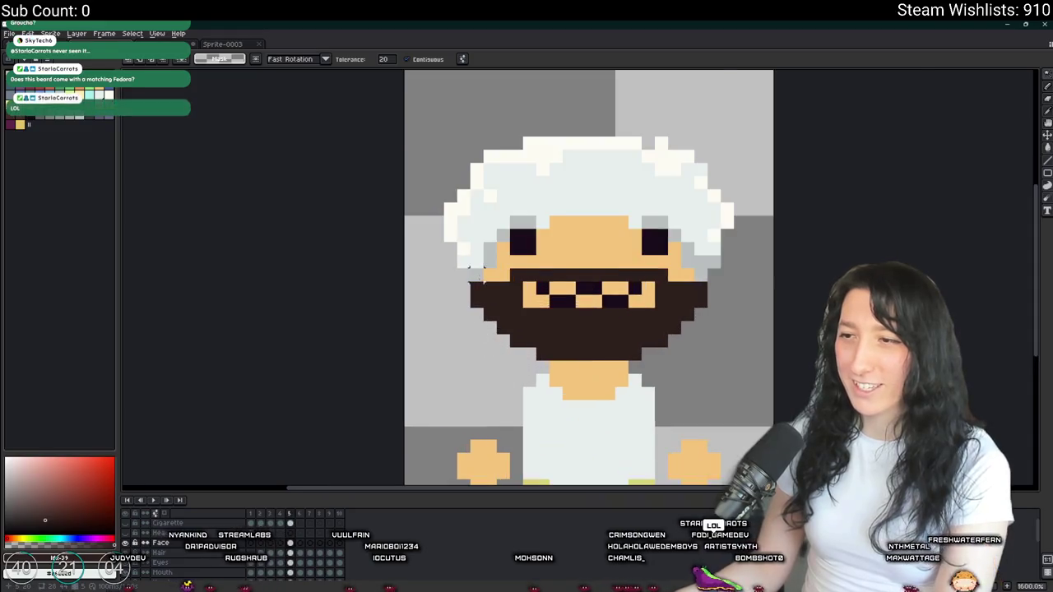
scroll(650, 288, "up", 2)
scroll(665, 276, "down", 1)
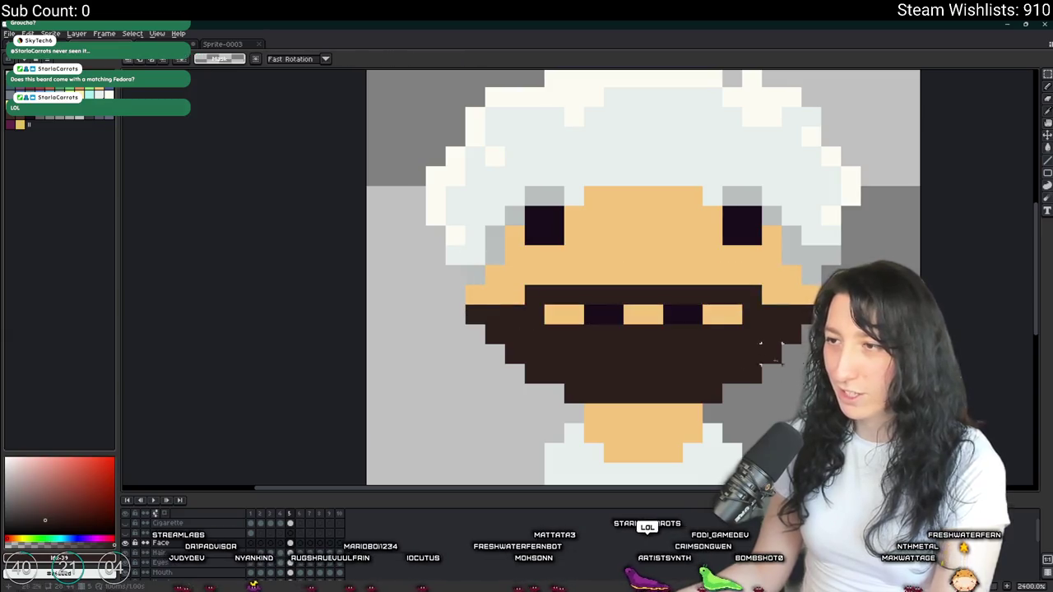
Erase the beard pixels under the teeth back to skin.
key("e")
left_click_drag(683, 334, 614, 334)
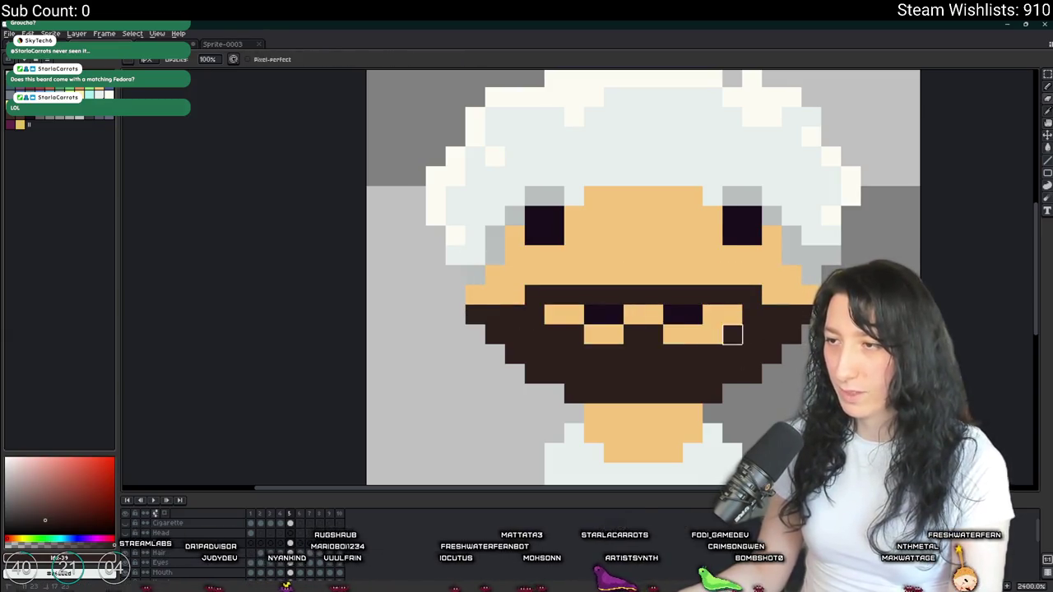
left_click(575, 334)
key("b")
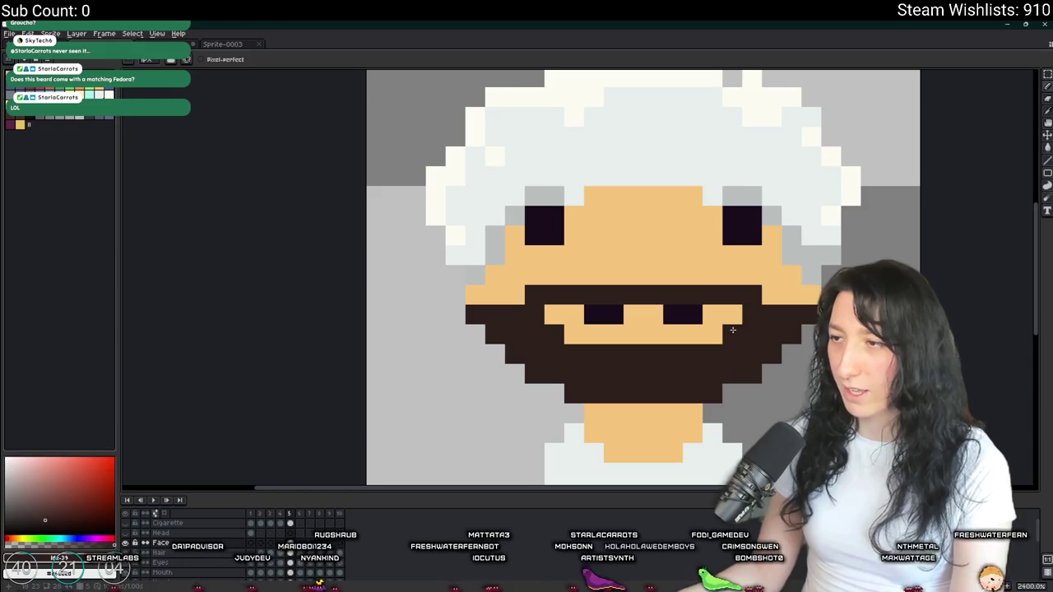
scroll(733, 330, "down", 5)
key("w")
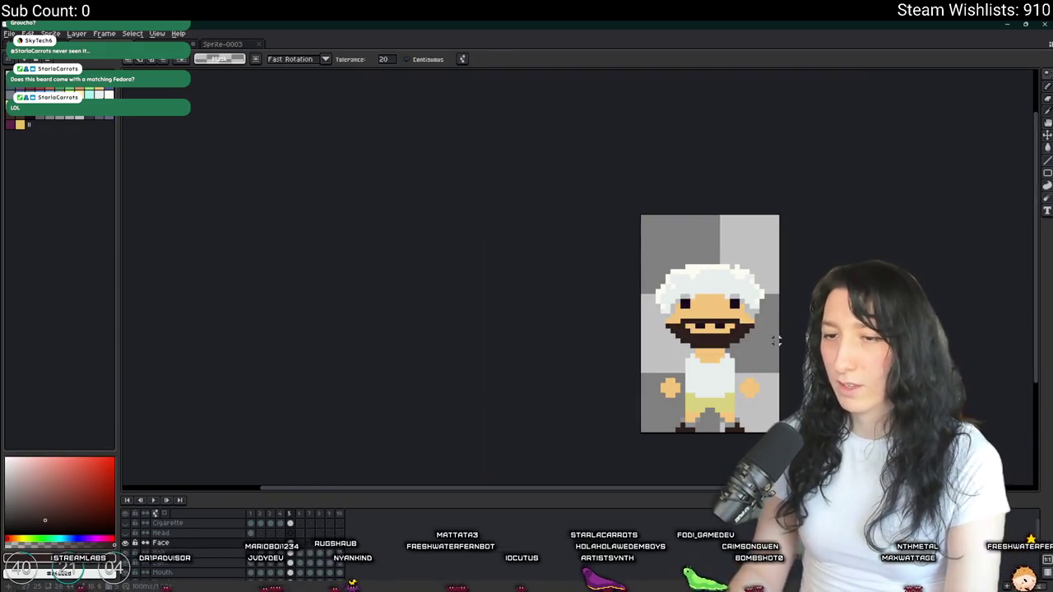
Preview the animation, trial-paste the beard, undo the paste, and show frame 5 of the Face layer.
key("Return")
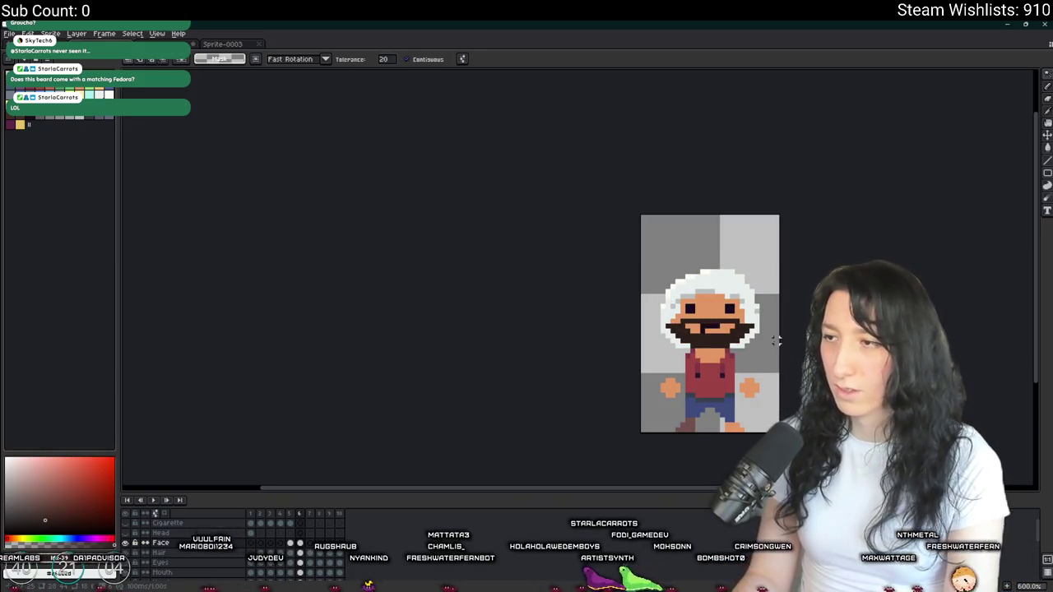
key("ctrl+v")
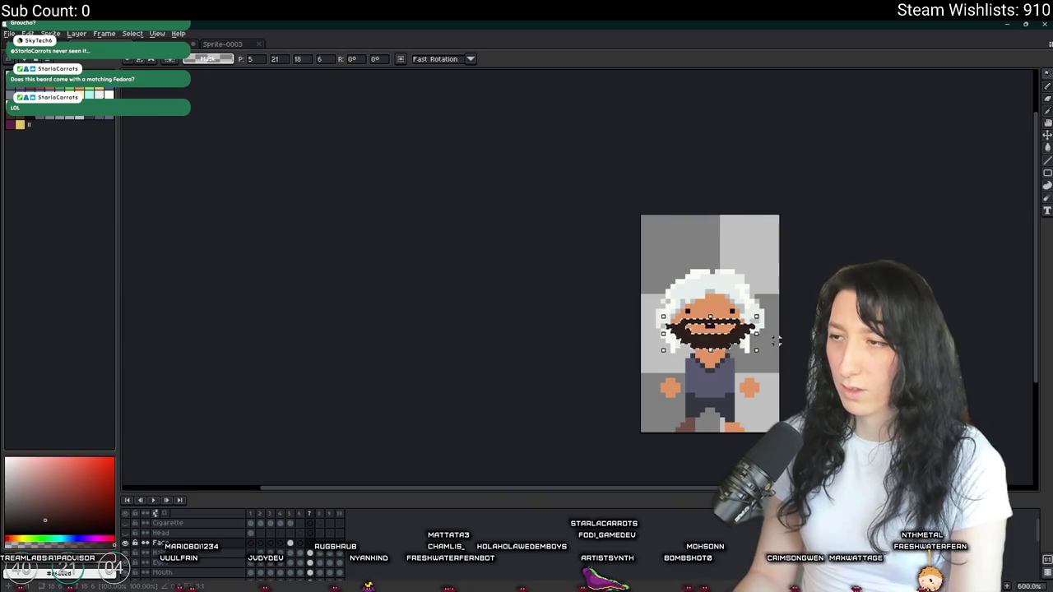
scroll(776, 340, "down", 2)
scroll(608, 286, "up", 1)
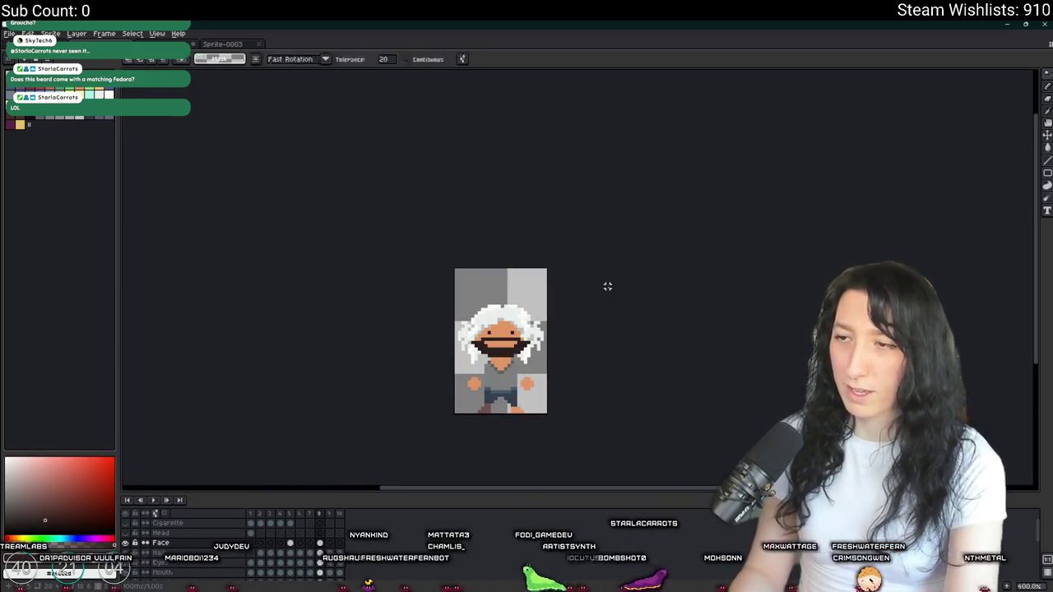
key("ctrl+v")
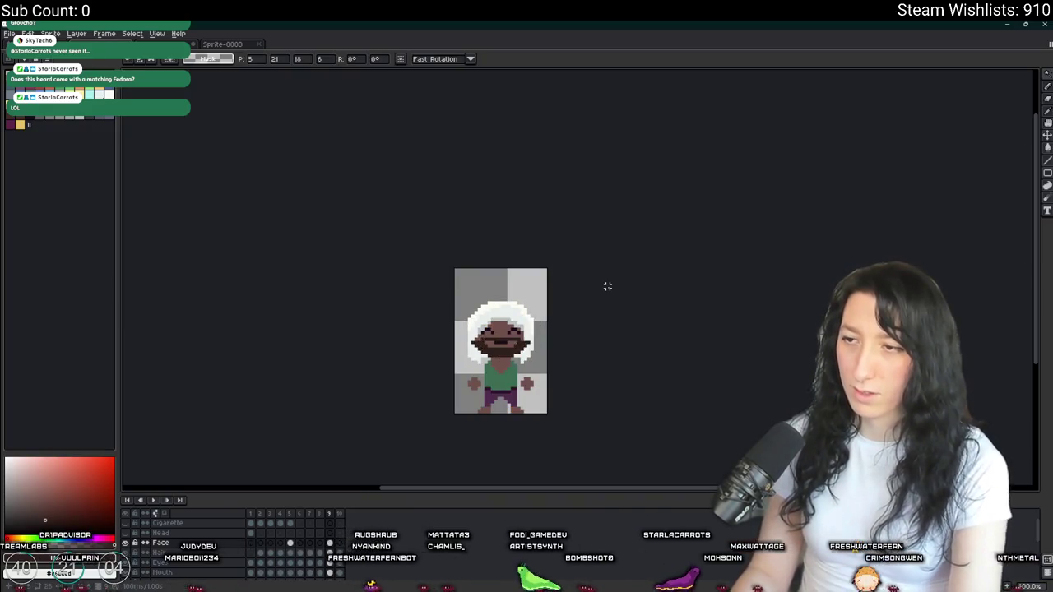
key("w")
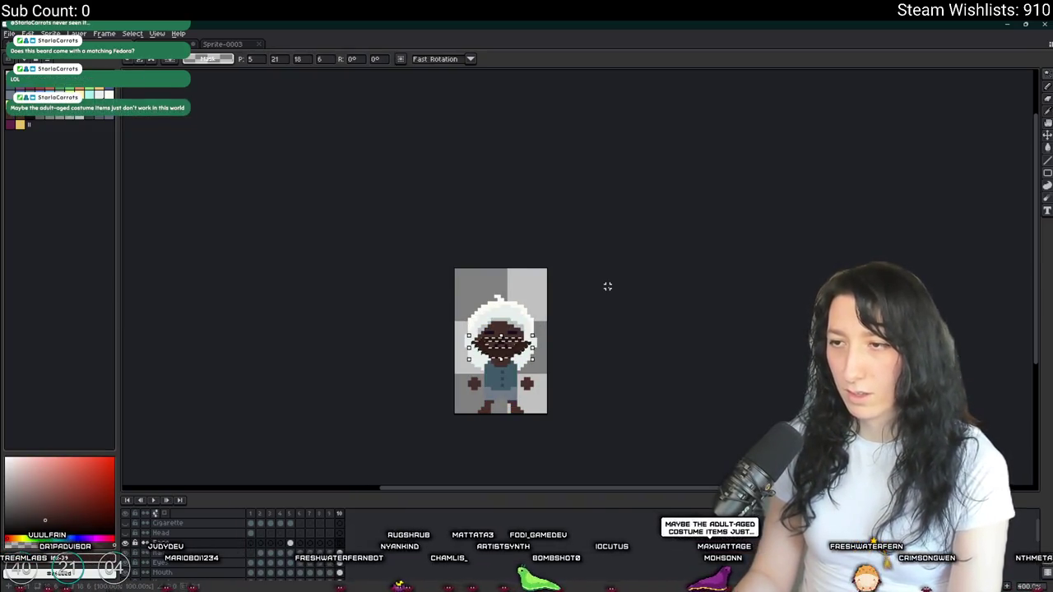
scroll(447, 305, "up", 1)
key("ctrl+z")
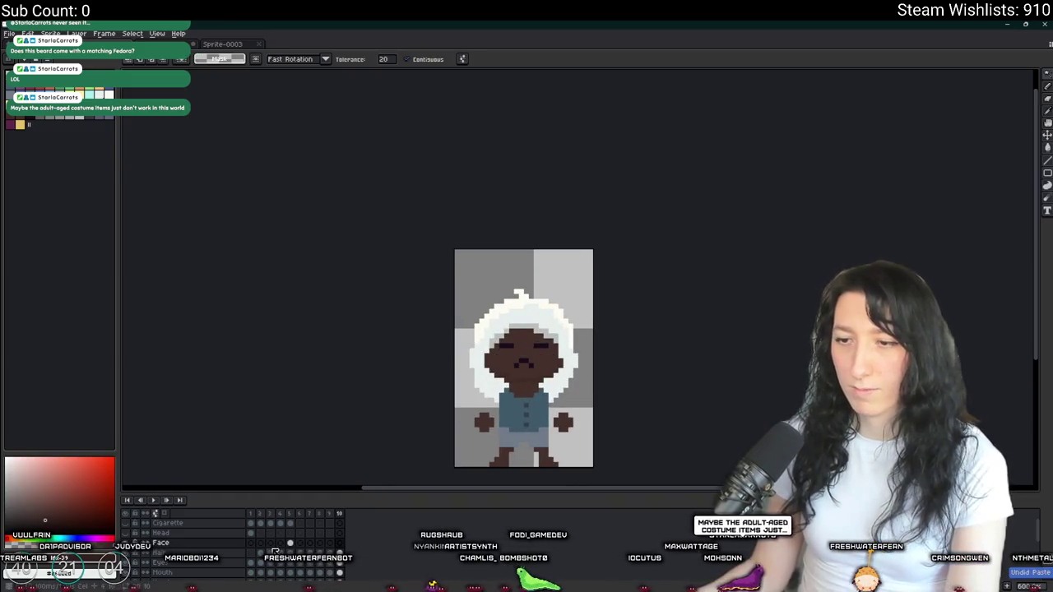
left_click(290, 544)
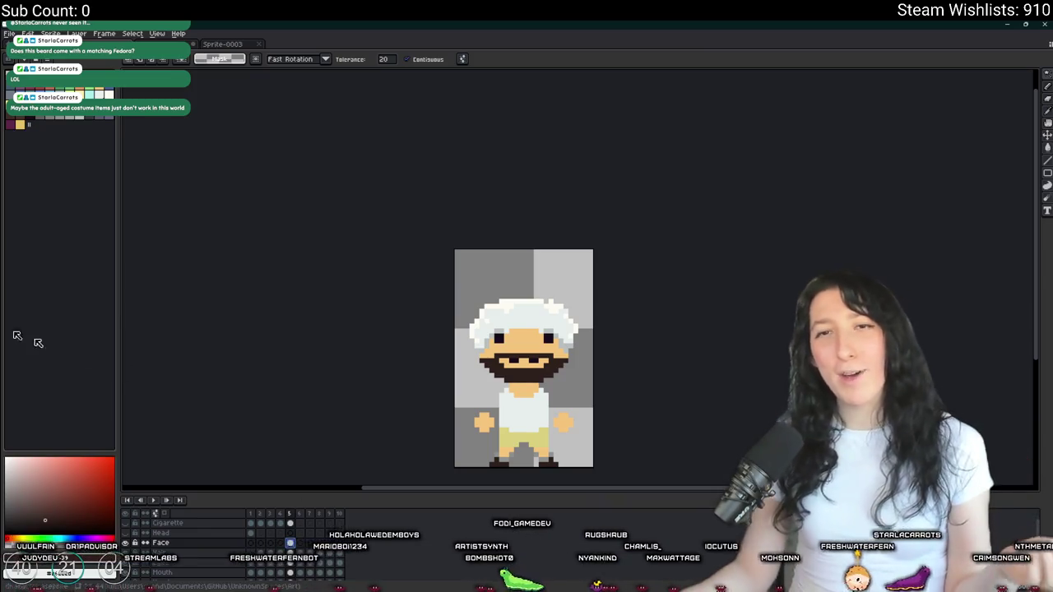
Select the dark beard pixels in frame 5 and delete them.
scroll(567, 395, "up", 4)
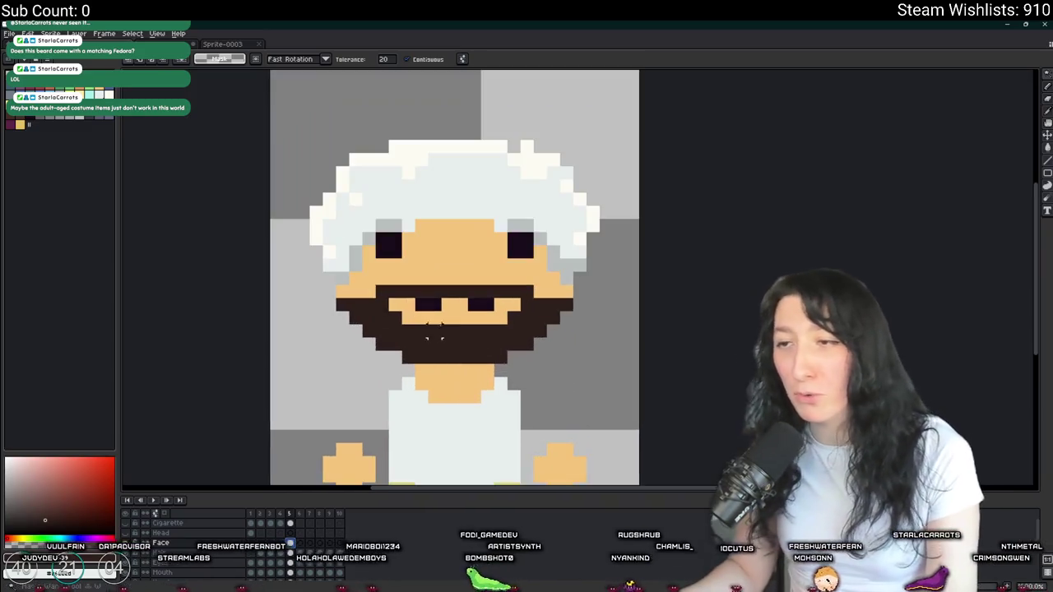
left_click(441, 329)
left_click_drag(441, 329, 533, 330)
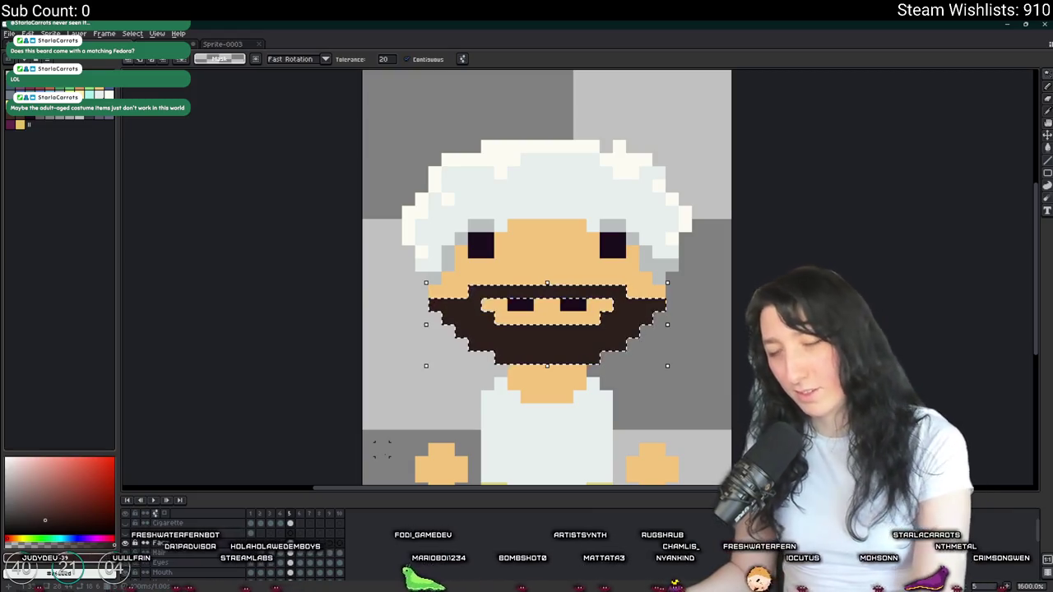
key("Delete")
Hide the Face layer in the timeline.
right_click(498, 278)
key("Escape")
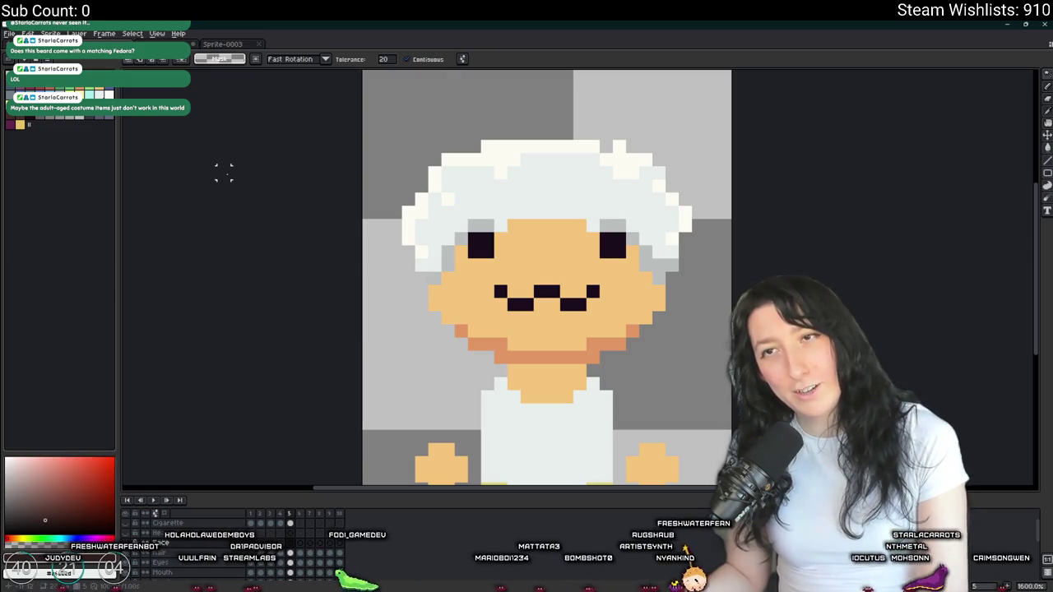
left_click(135, 533)
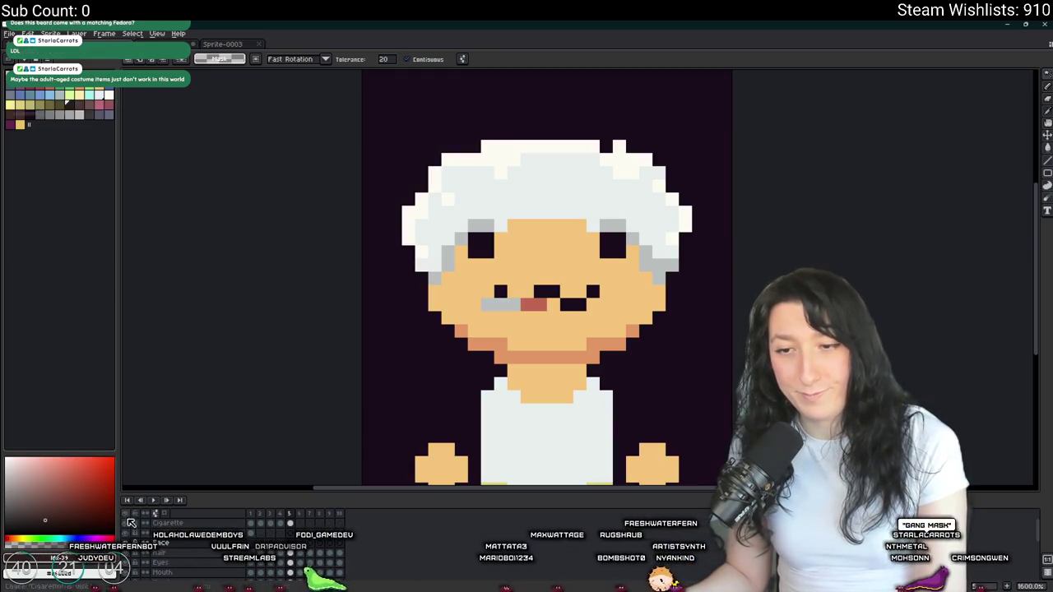
left_click(135, 543)
Leave only the moustache layer visible and bring up the Export File dialog.
scroll(366, 453, "down", 3)
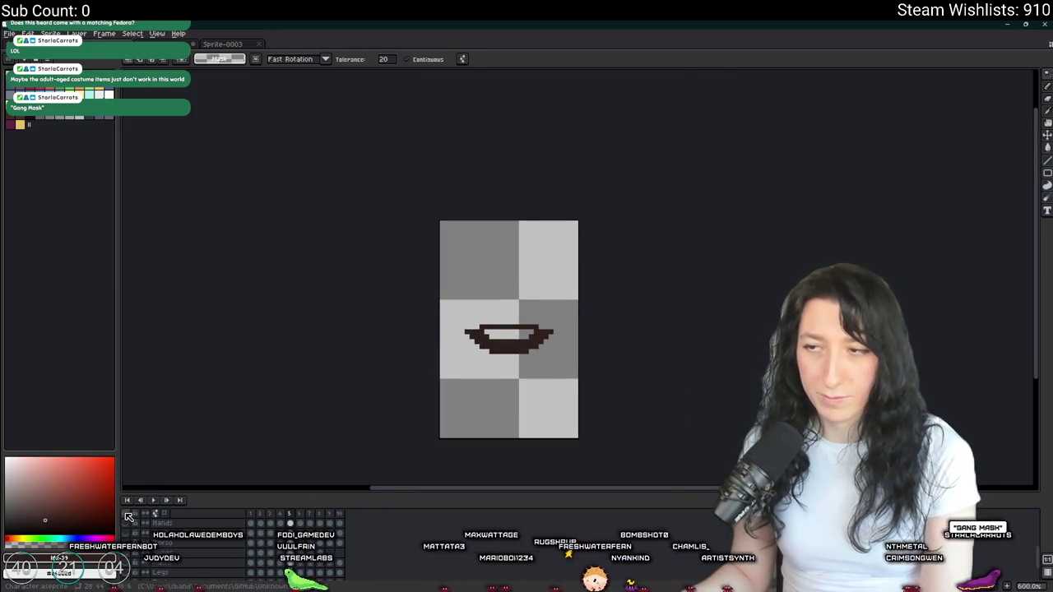
left_click(128, 516)
left_click(128, 516)
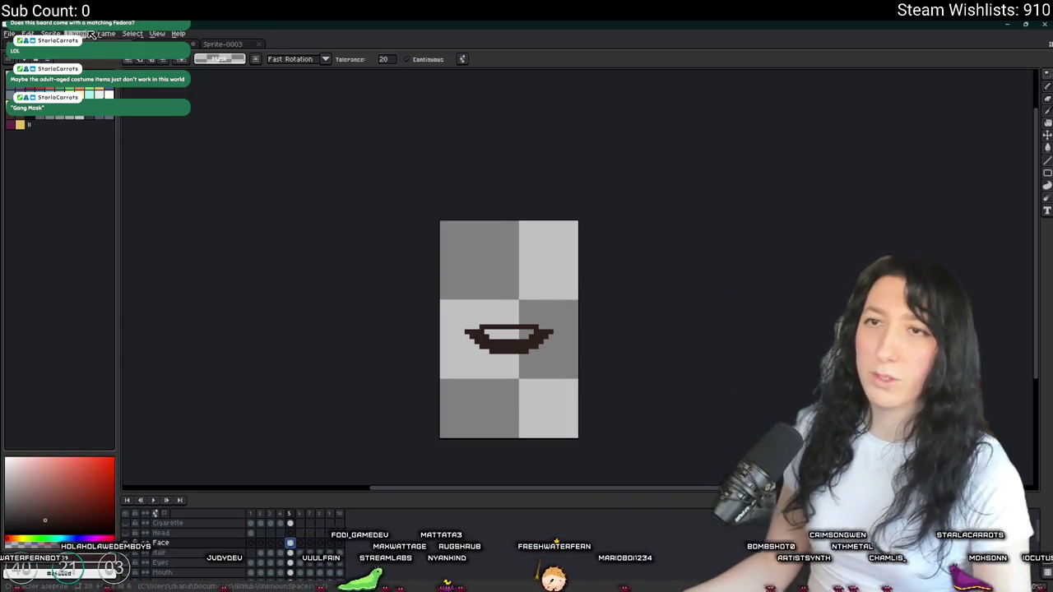
left_click(51, 33)
key("ctrl+shift+e")
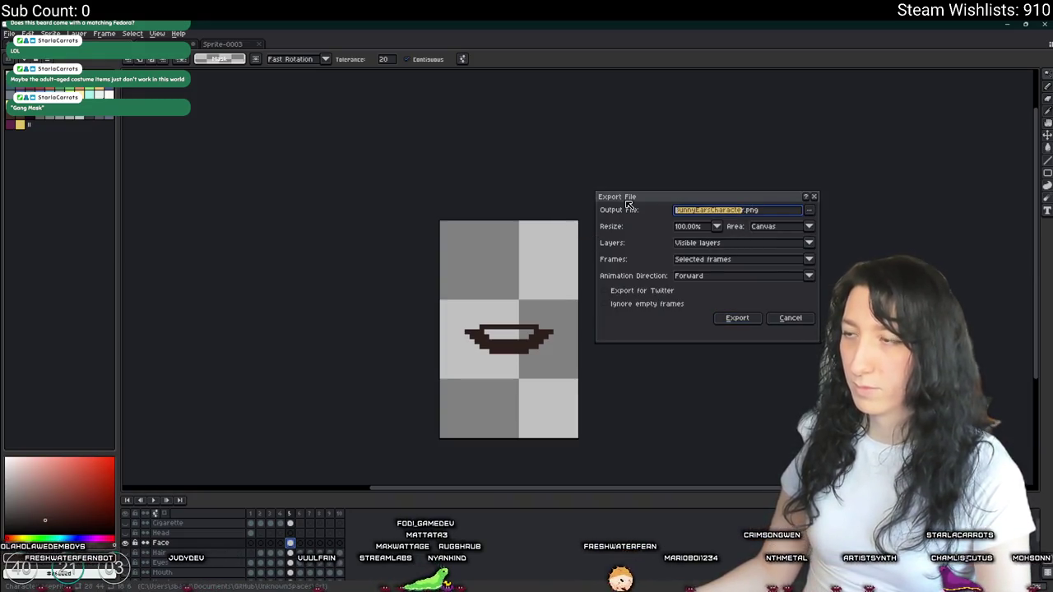
Export the visible moustache as AdhesiveBeardCharacter.png.
type("AdhesiveBeard")
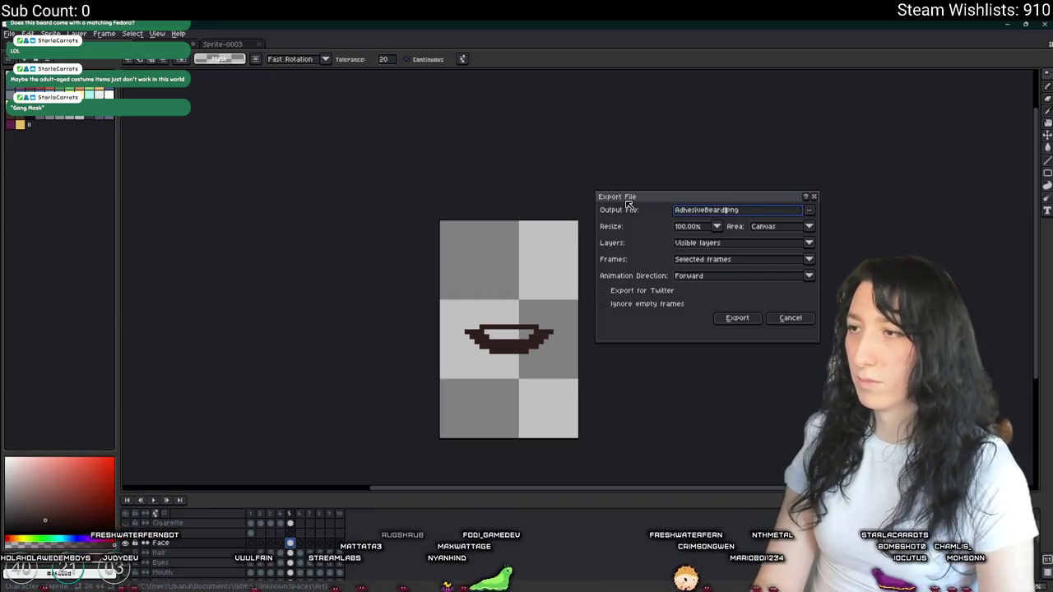
key("BackSpace")
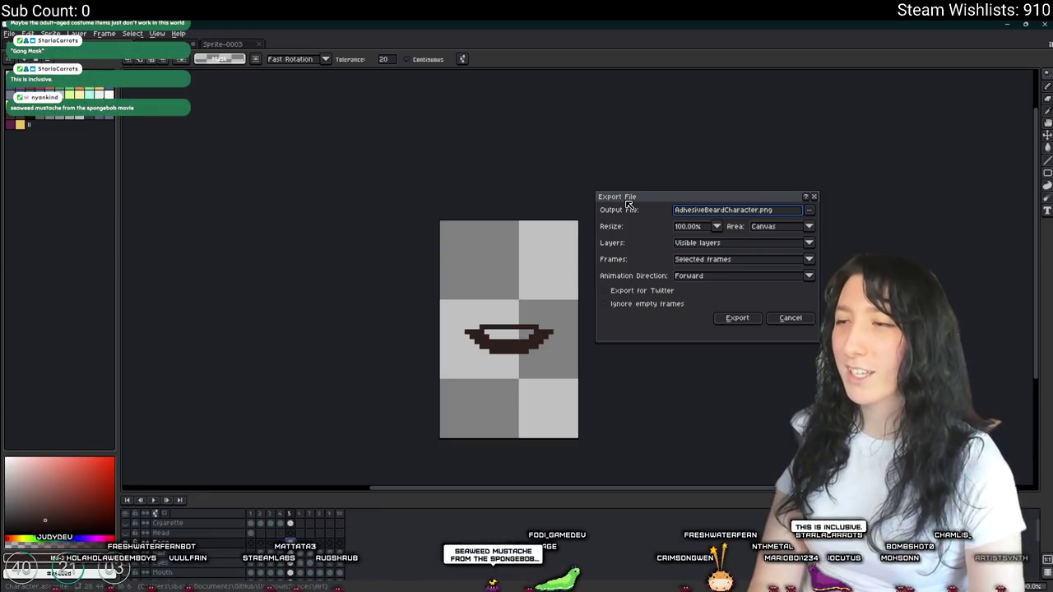
key("Return")
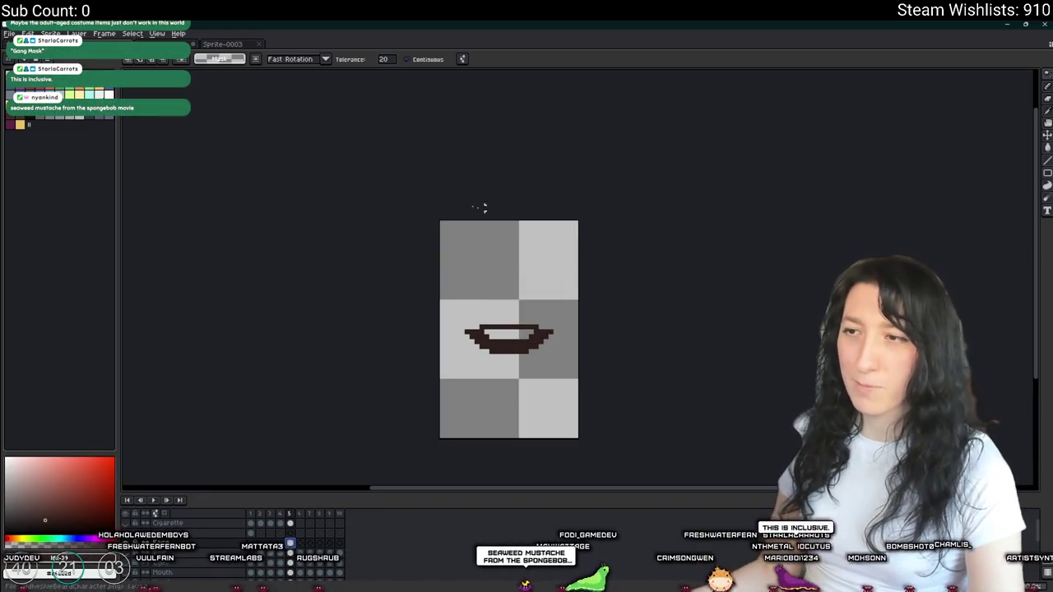
left_click(187, 44)
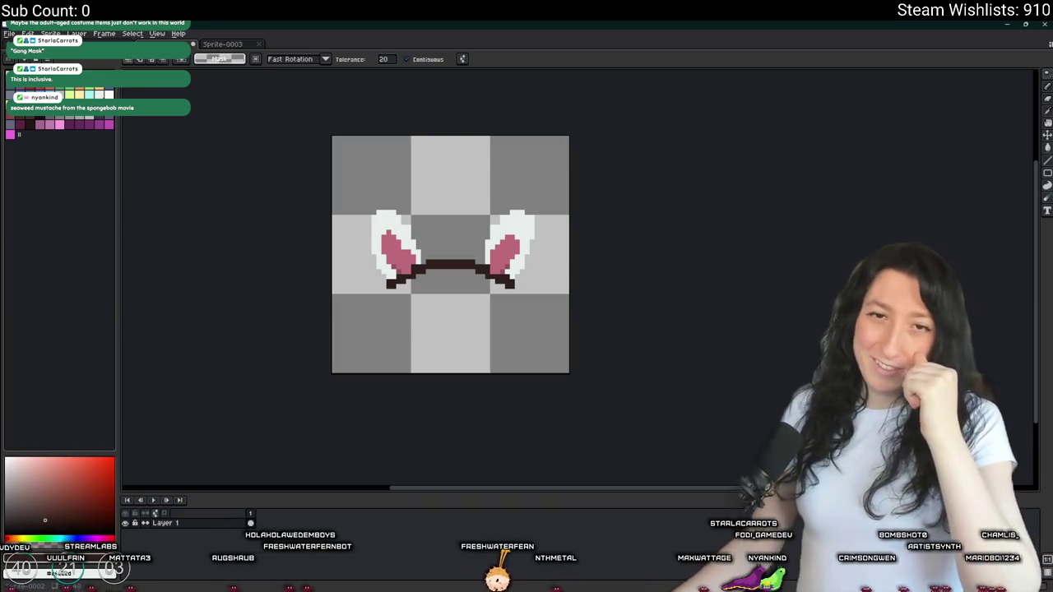
Marquee-select and delete the bunny ears from the canvas.
key("m")
scroll(350, 257, "up", 1)
scroll(350, 257, "up", 1)
left_click_drag(365, 142, 714, 362)
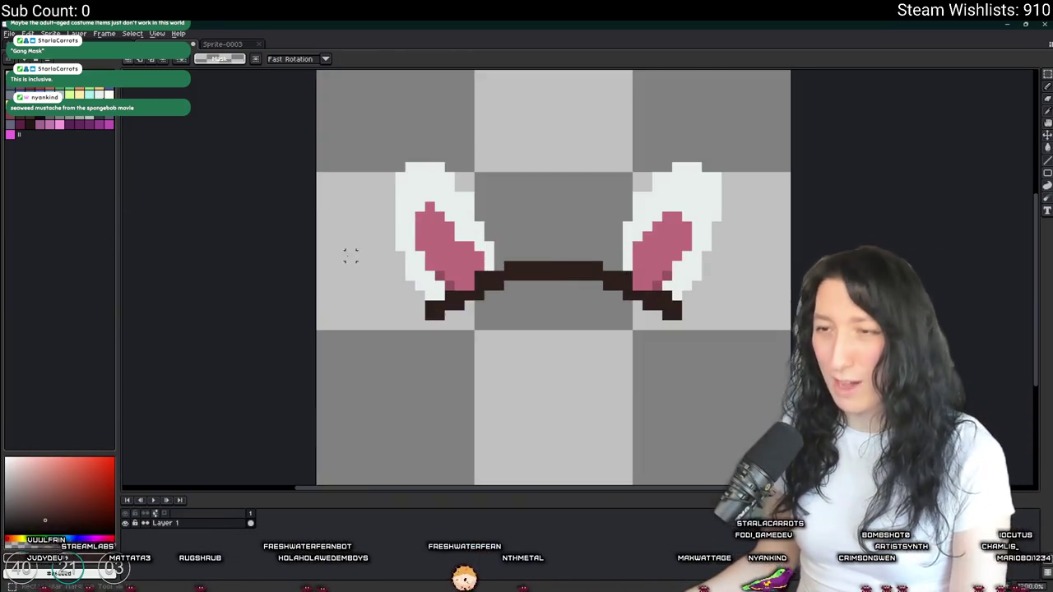
key("Delete")
Paste the moustache, move it down and right, then cut it back out.
key("ctrl+v")
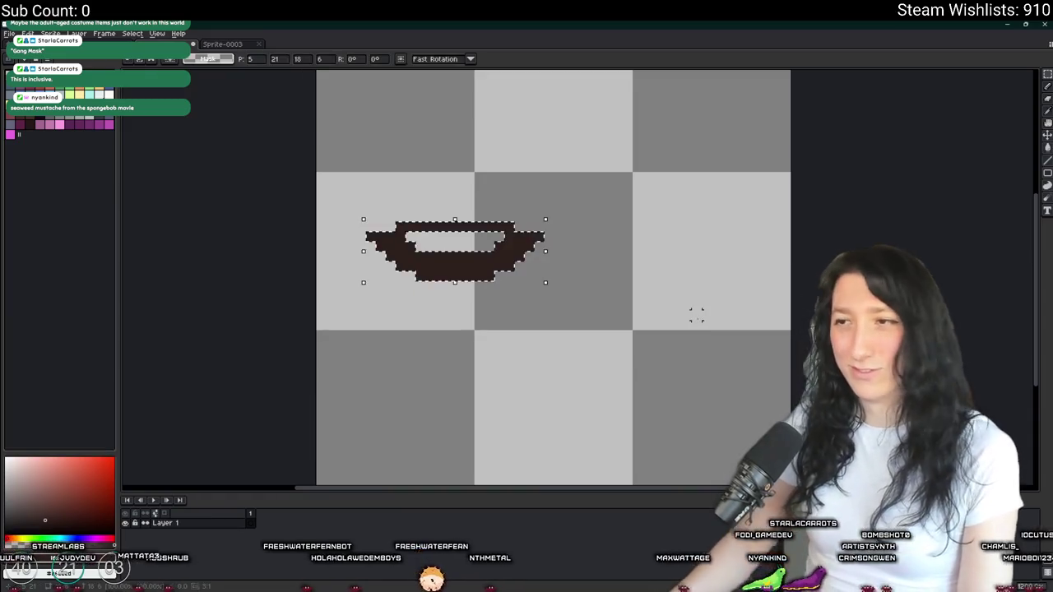
left_click_drag(453, 263, 572, 336)
scroll(572, 336, "down", 1)
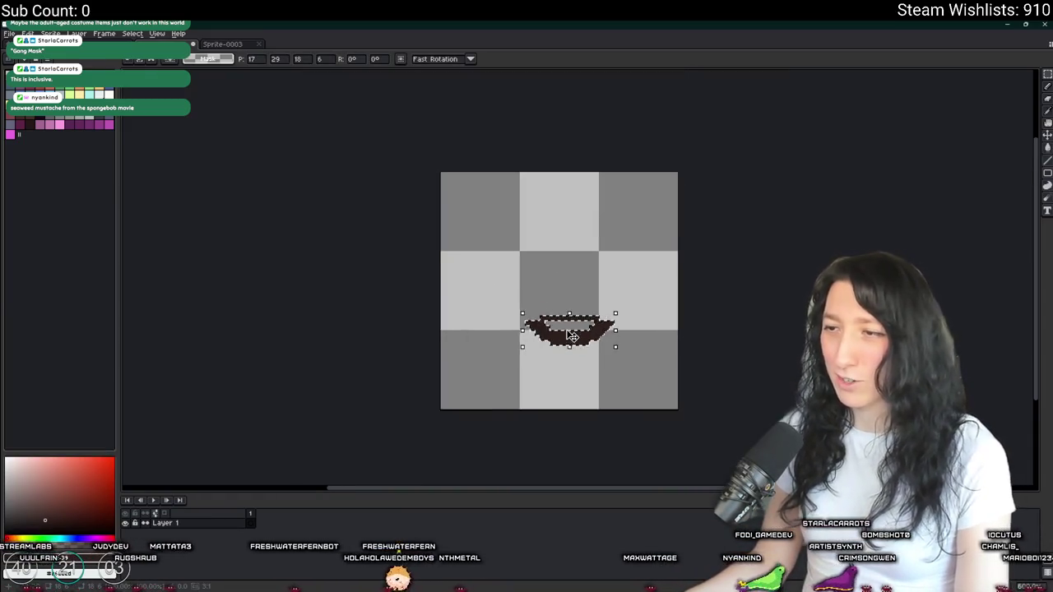
scroll(572, 336, "up", 1)
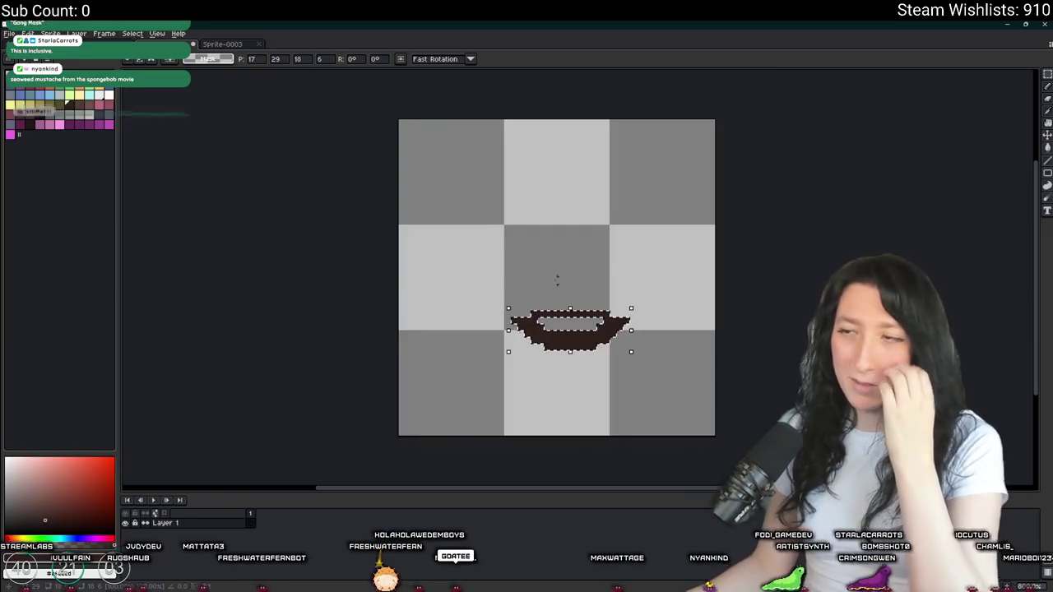
left_click_drag(559, 282, 508, 299)
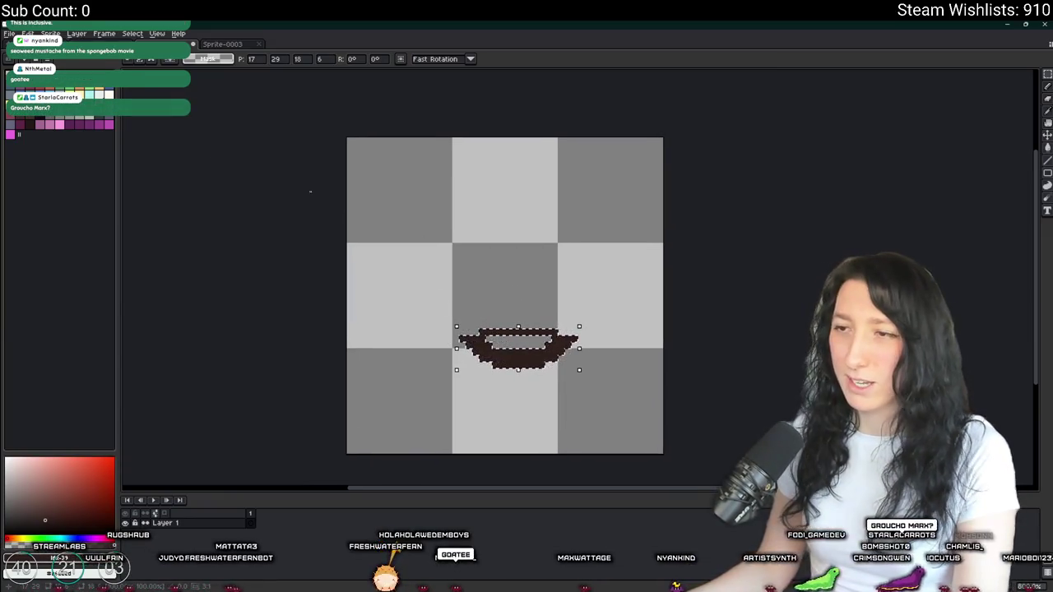
key("Delete")
left_click(9, 33)
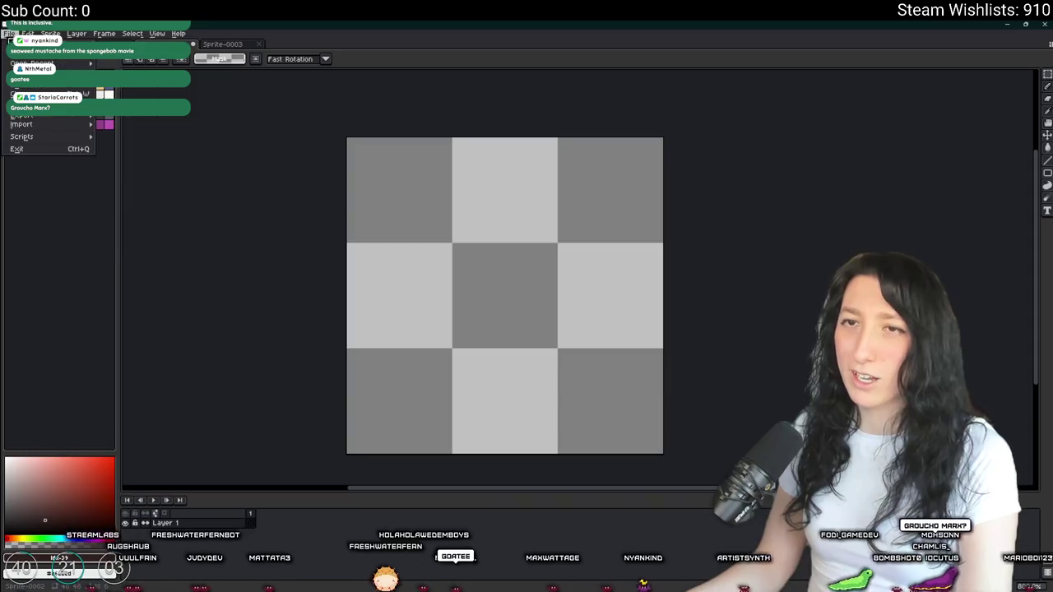
Create new sprite Sprite-0004 from the clipboard and paste the moustache into it.
left_click(24, 47)
key("Return")
key("ctrl+v")
key("Return")
Enlarge the sprite to 200% (36 × 12 px) and nudge the moustache lower.
left_click(50, 33)
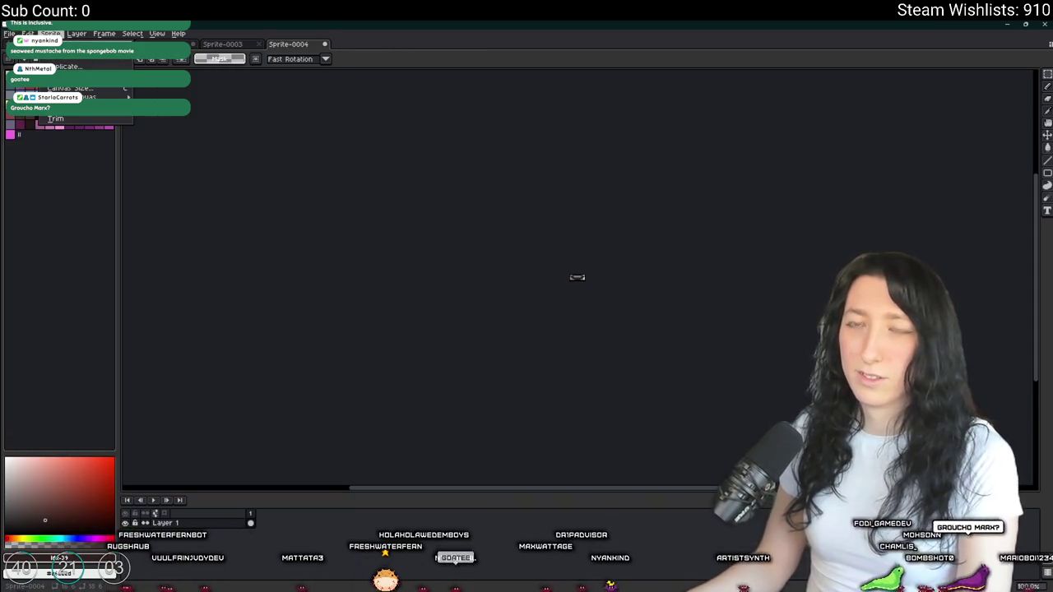
left_click(66, 76)
type("250")
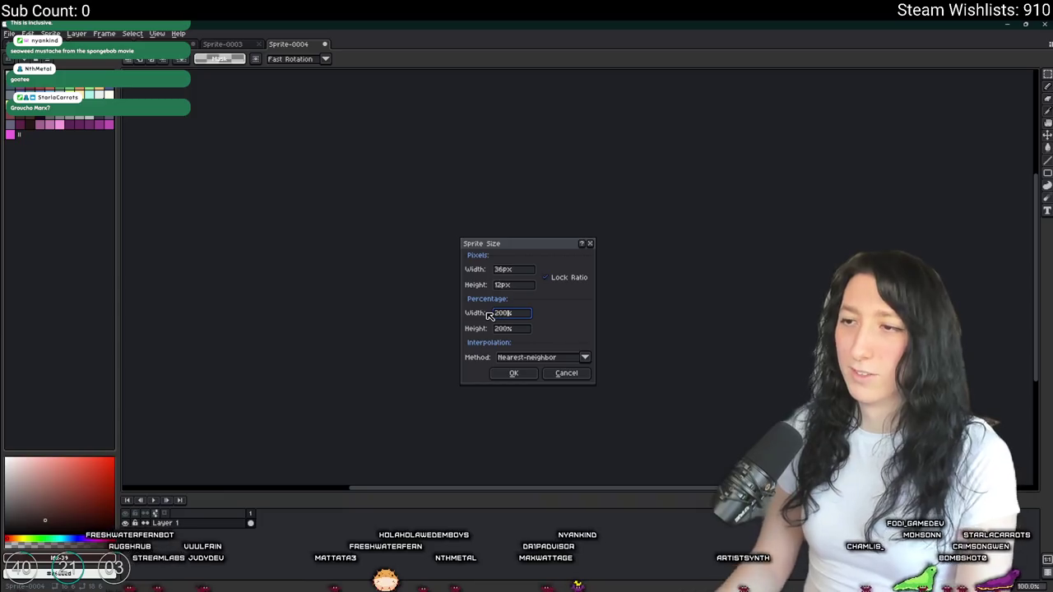
key("Return")
scroll(505, 303, "up", 5)
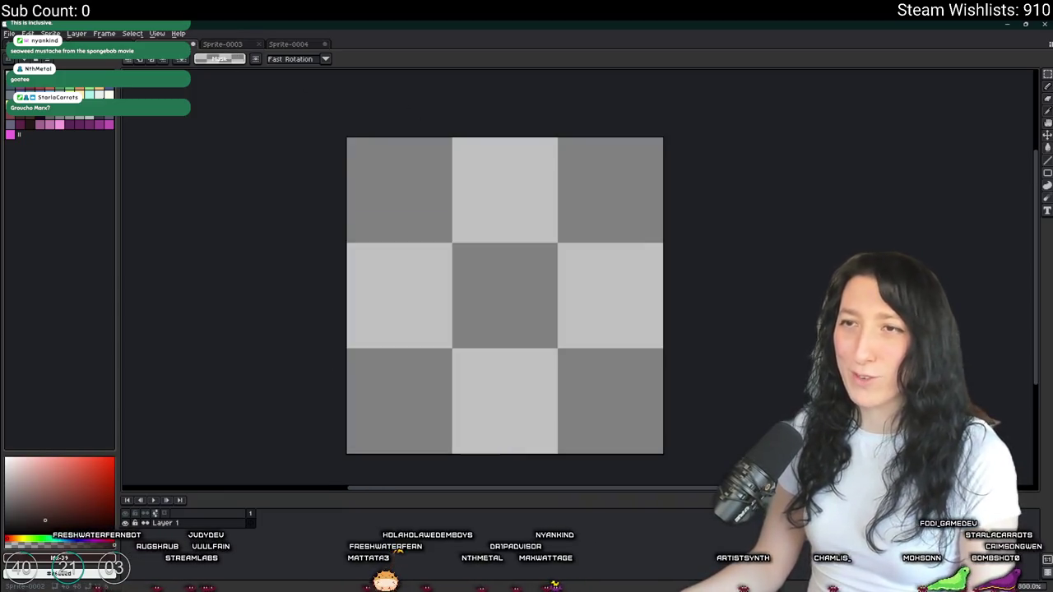
mouse_move(506, 304)
left_mouse_down()
mouse_move(511, 317)
mouse_move(507, 297)
left_mouse_up()
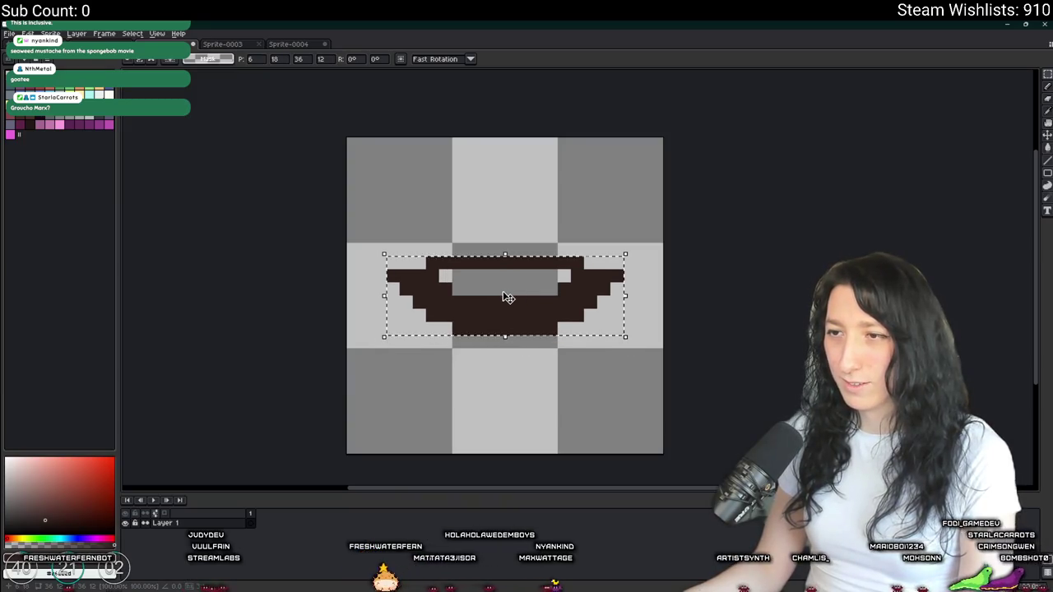
key("b")
scroll(452, 314, "up", 3)
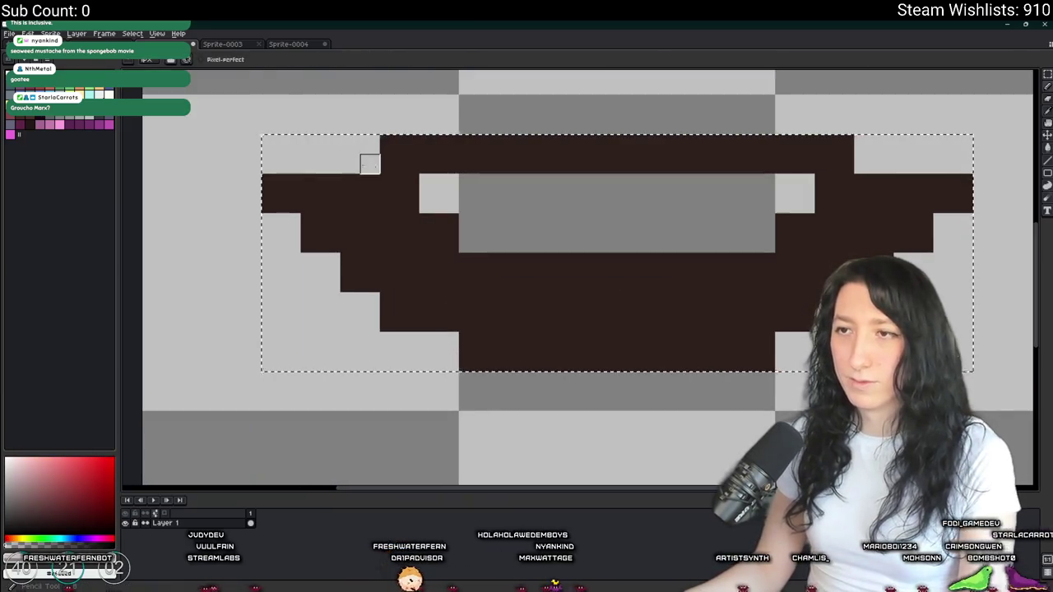
Drop the selection and fill dark pixels at the moustache's left edge, right gap and right end.
left_click(370, 163)
key("ctrl+d")
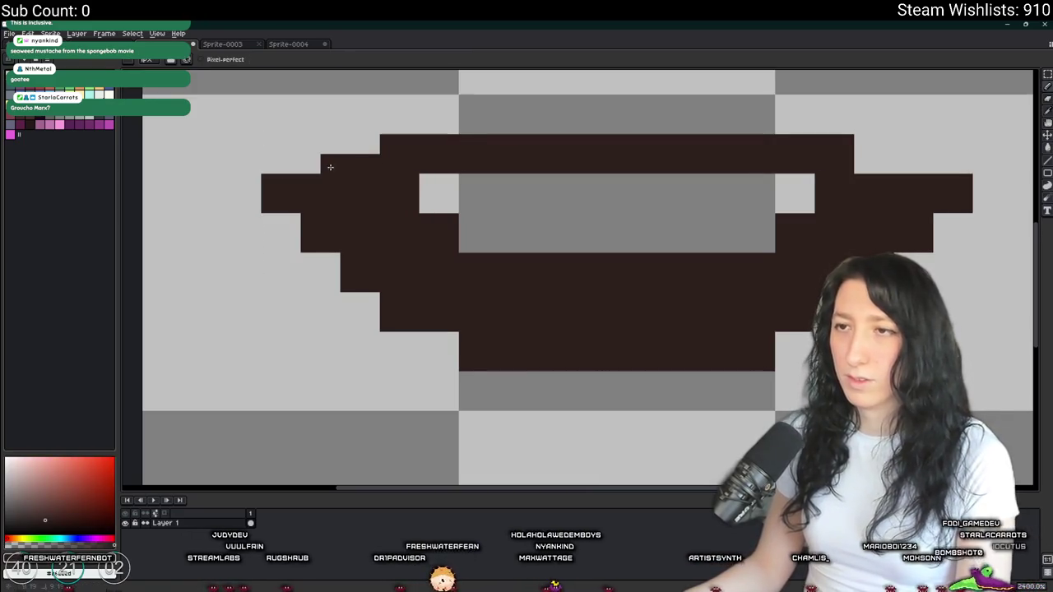
scroll(330, 167, "right", 3)
left_click(637, 209)
left_click(774, 190)
scroll(757, 193, "down", 1)
scroll(418, 192, "up", 1)
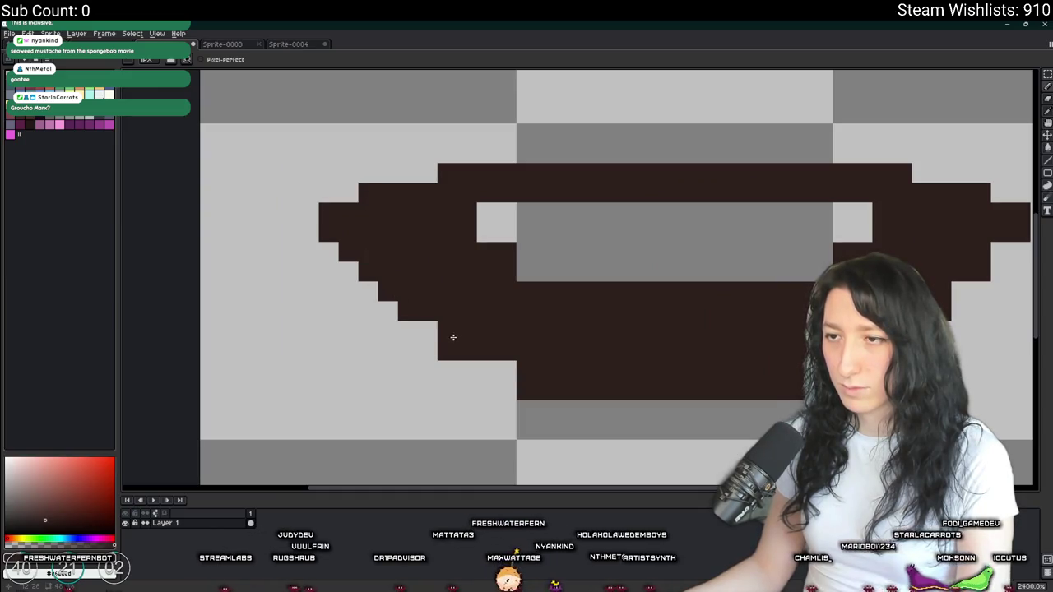
Extend the moustache's lower-left edge by one dark pixel.
left_click(508, 366)
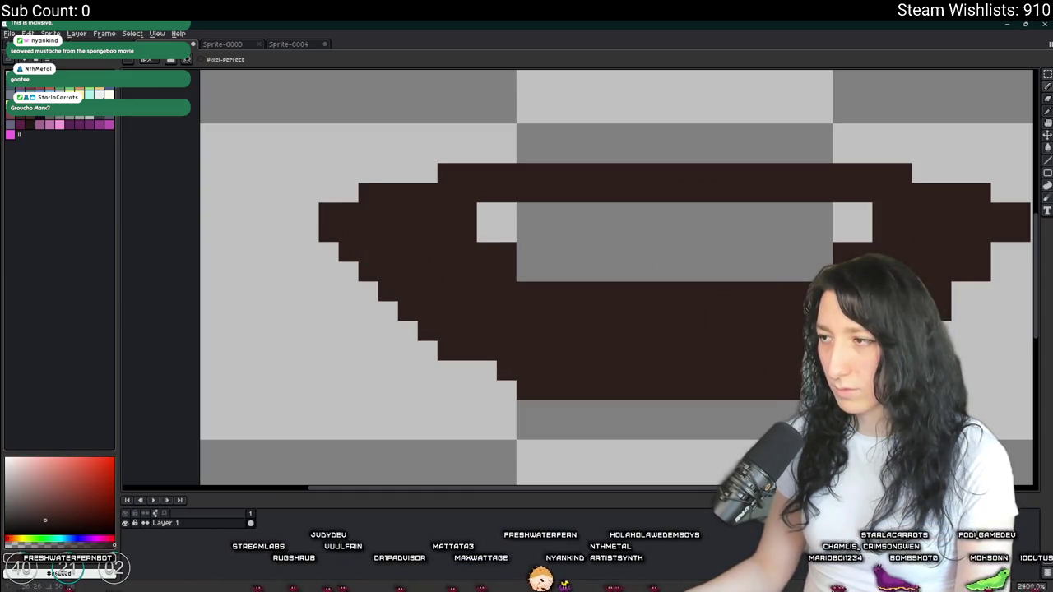
scroll(986, 268, "down", 5)
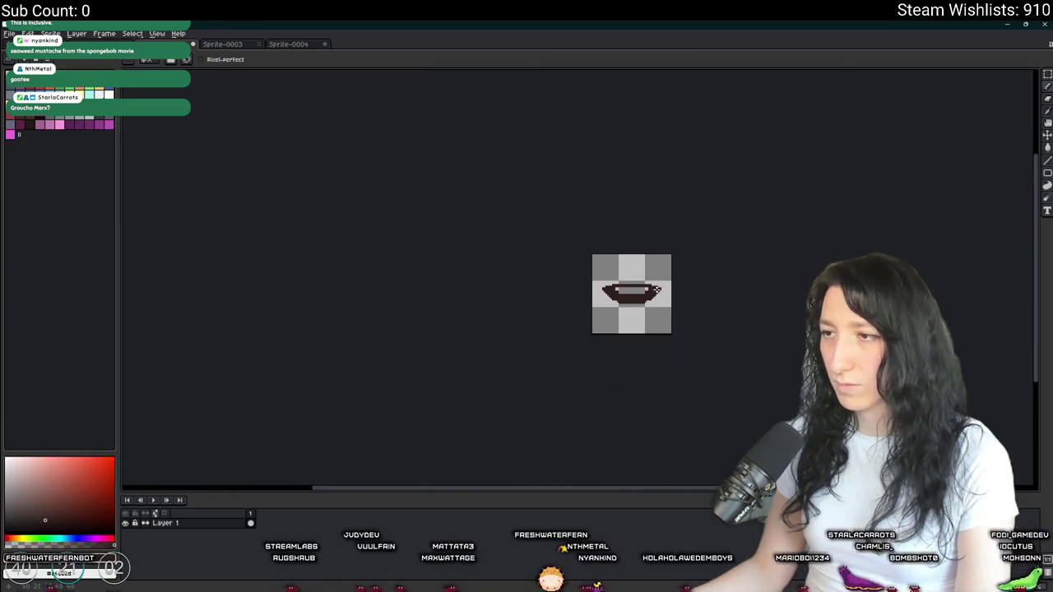
scroll(497, 274, "up", 4)
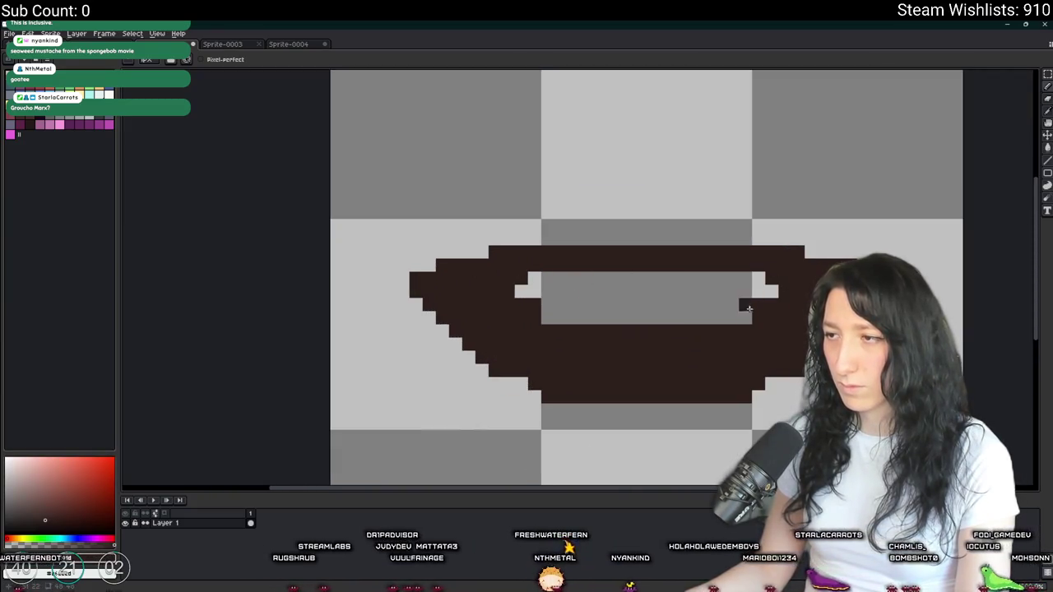
scroll(558, 321, "down", 3)
scroll(527, 345, "up", 2)
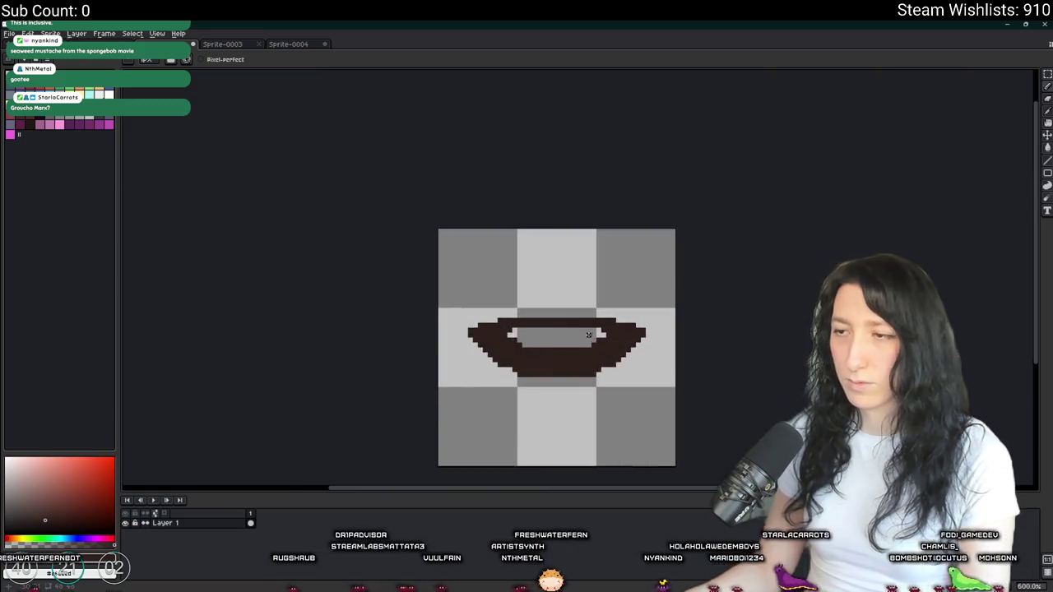
scroll(496, 381, "up", 2)
Sample a lighter brown and paint shading pixels at the moustache's left tip.
key("i")
key("b")
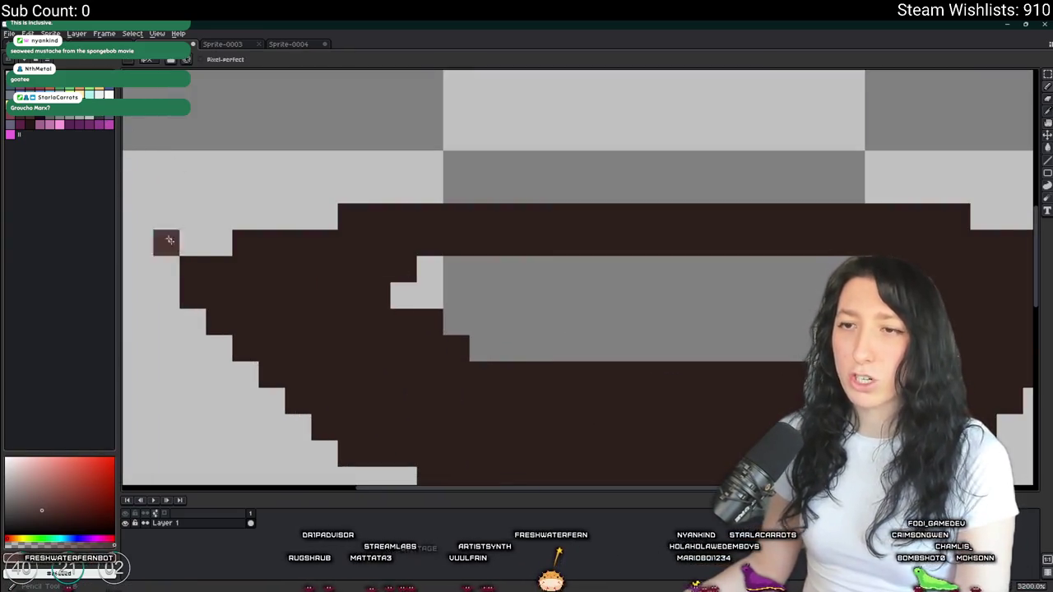
scroll(324, 259, "down", 3)
scroll(247, 239, "up", 2)
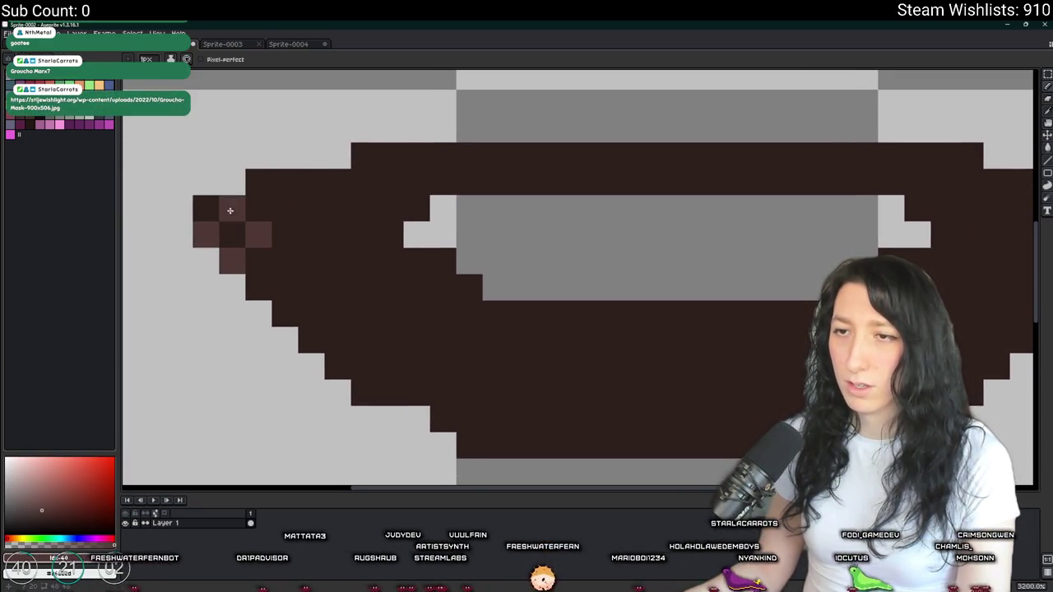
scroll(233, 213, "down", 3)
scroll(233, 213, "down", 1)
scroll(246, 230, "up", 4)
left_click_drag(235, 220, 264, 244)
Undo the last stroke and add light-brown checker pixels down the moustache's left diagonal.
key("ctrl+z")
left_click(274, 220)
left_click(274, 298)
left_click(314, 259)
left_click(313, 338)
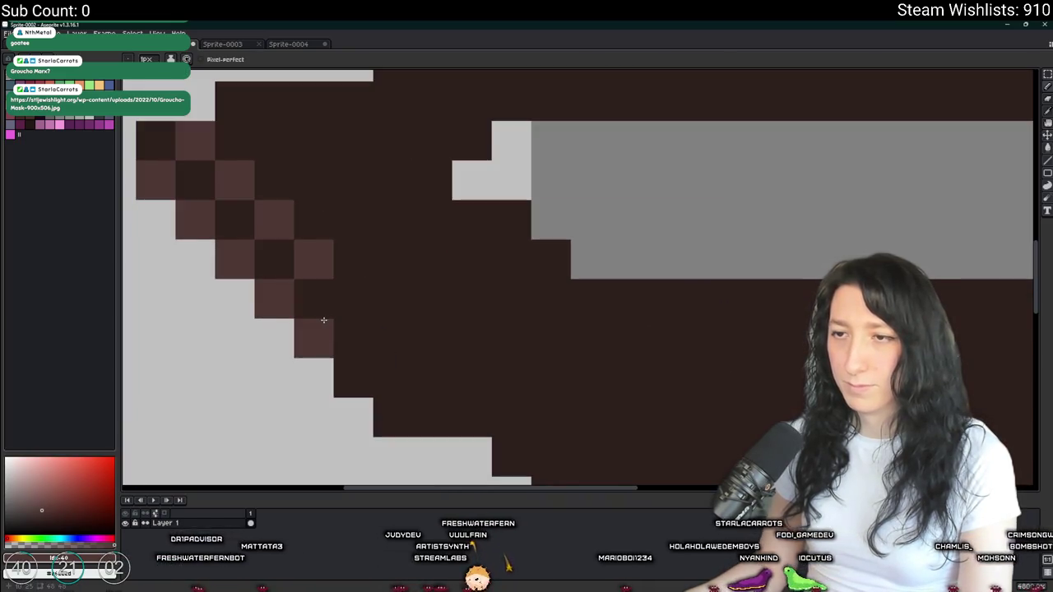
left_click(353, 299)
left_click(353, 378)
left_click(392, 338)
Darken the stray light pixels along the moustache's left diagonal edge.
scroll(393, 348, "down", 8)
scroll(464, 387, "up", 4)
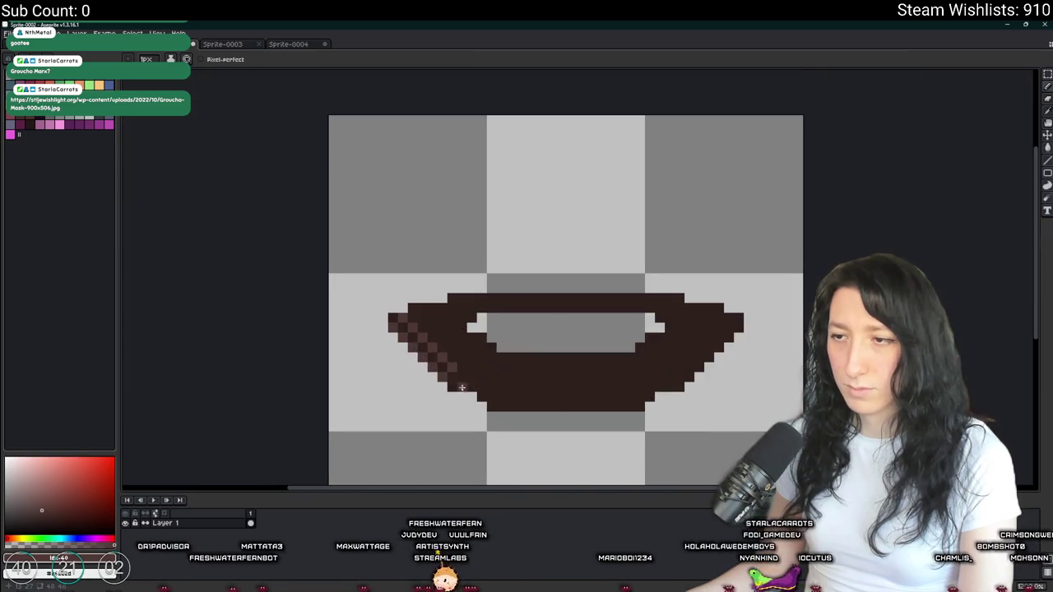
scroll(460, 386, "down", 2)
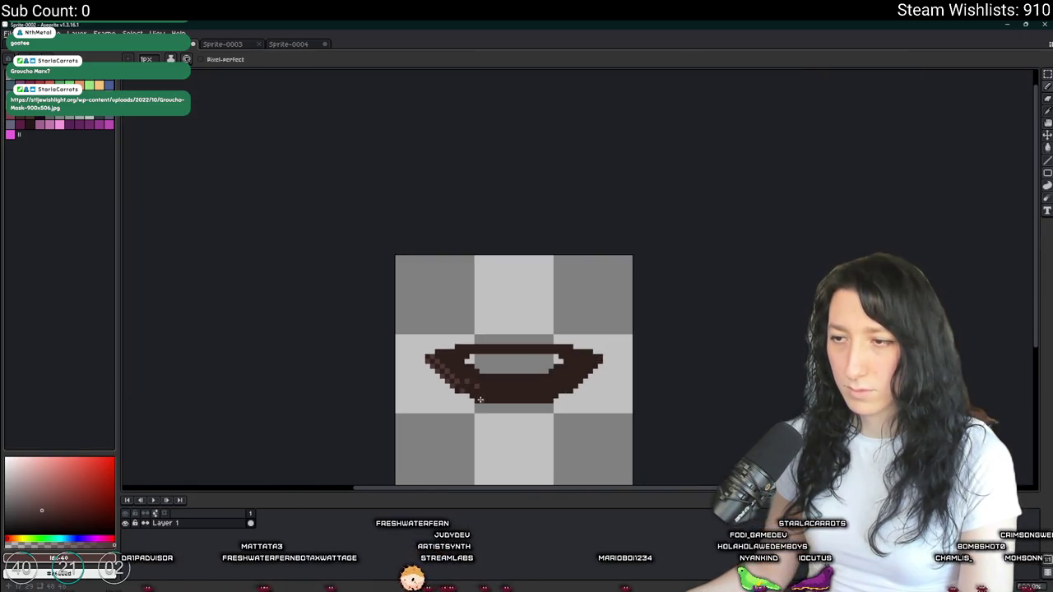
scroll(474, 397, "down", 1)
scroll(478, 403, "down", 1)
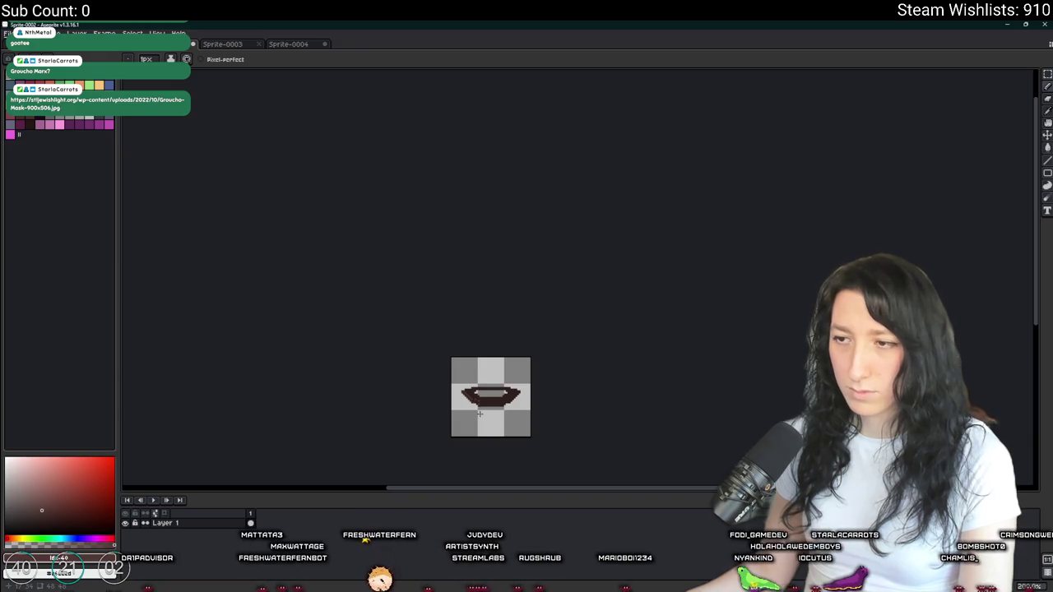
scroll(480, 414, "up", 5)
scroll(437, 358, "up", 2)
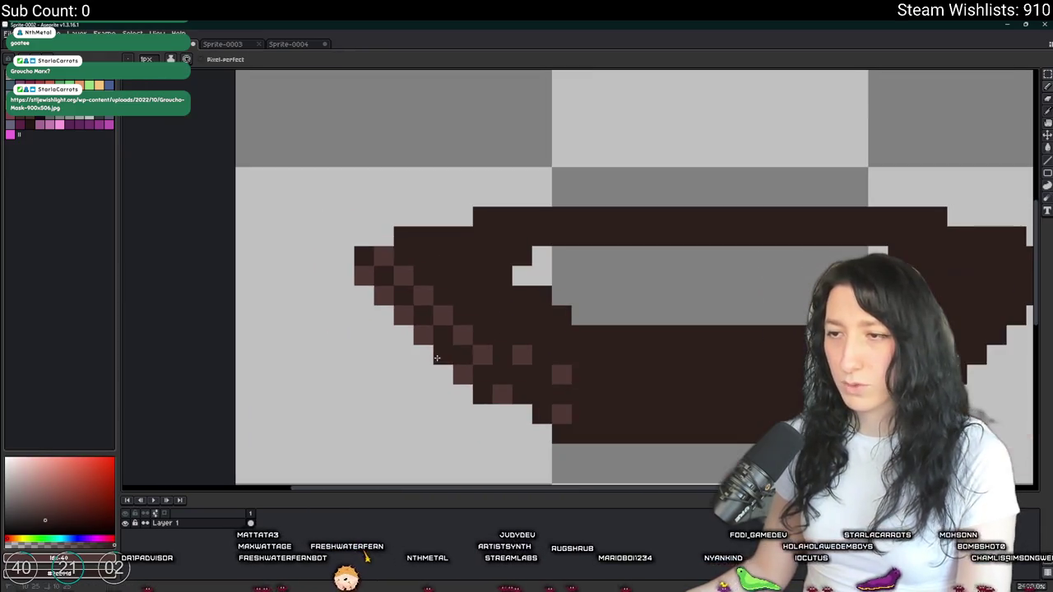
left_click_drag(463, 335, 443, 315)
left_click(423, 295)
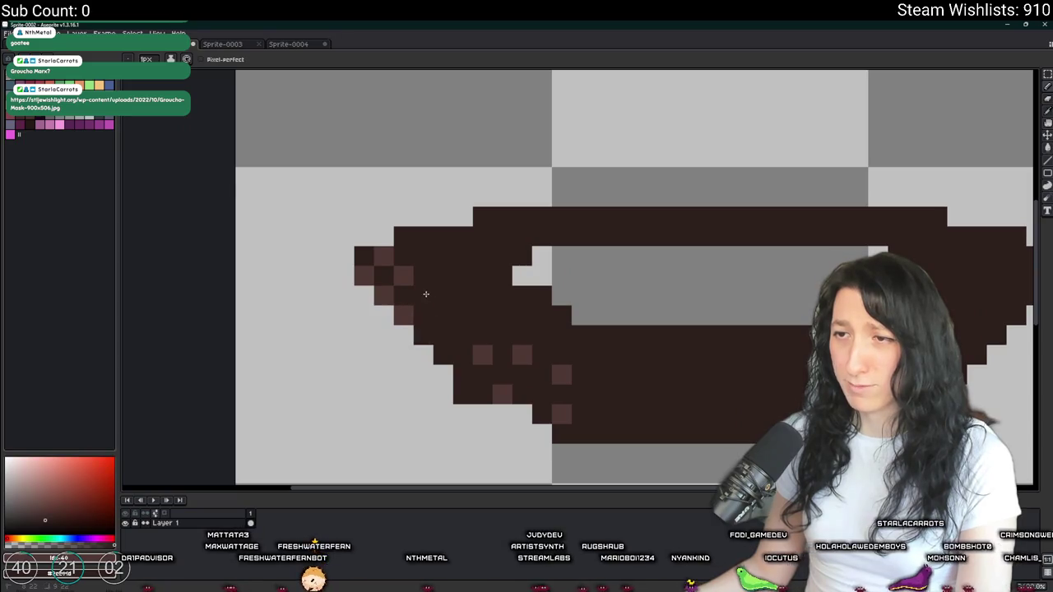
left_click(404, 316)
left_click(398, 282)
Rearrange and add light shading pixels along the left edge to extend the dithering inward.
left_click(364, 276)
left_click(403, 257)
left_click(423, 297)
left_click(383, 296)
left_click(423, 336)
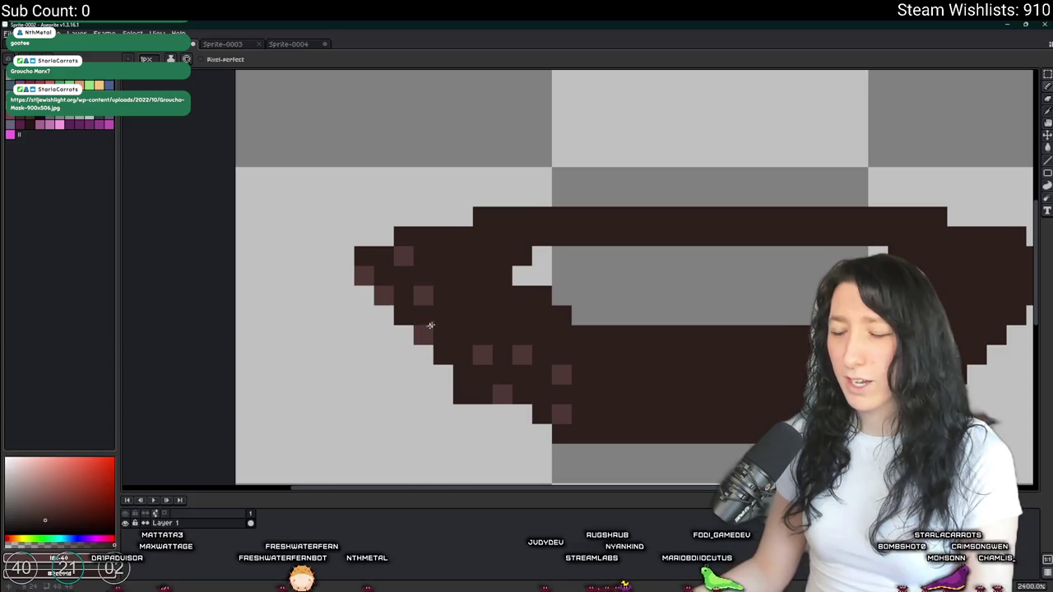
left_click(462, 316)
left_click(443, 276)
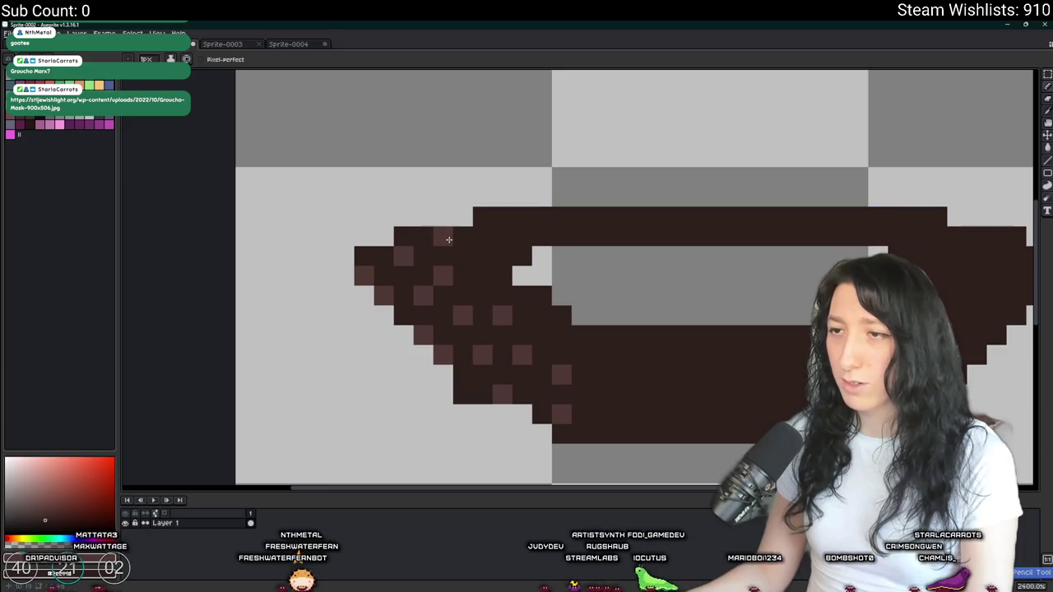
scroll(482, 260, "down", 5)
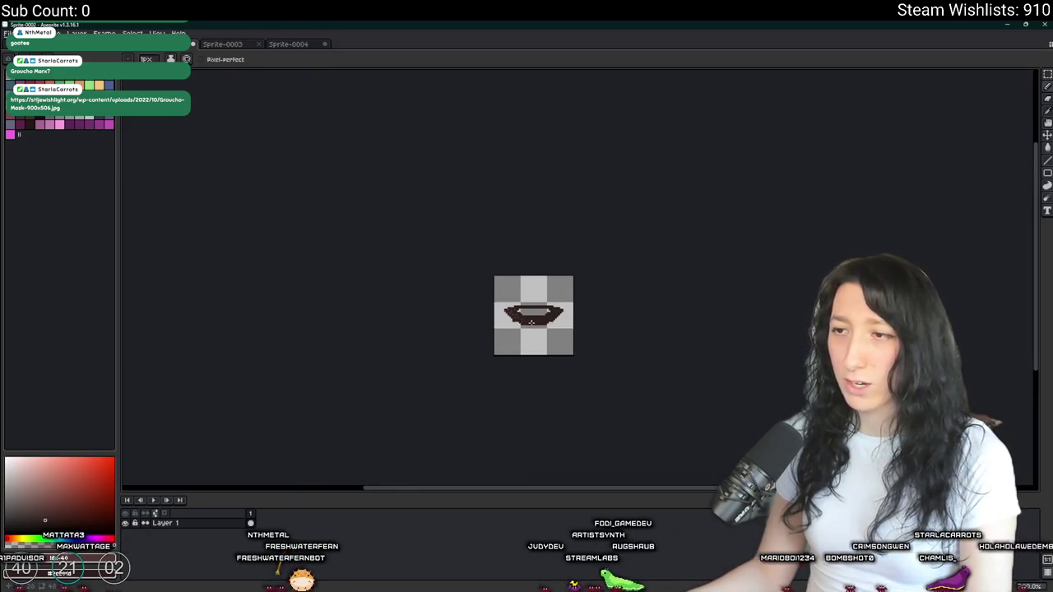
scroll(531, 323, "up", 1)
scroll(531, 323, "up", 2)
scroll(510, 322, "up", 2)
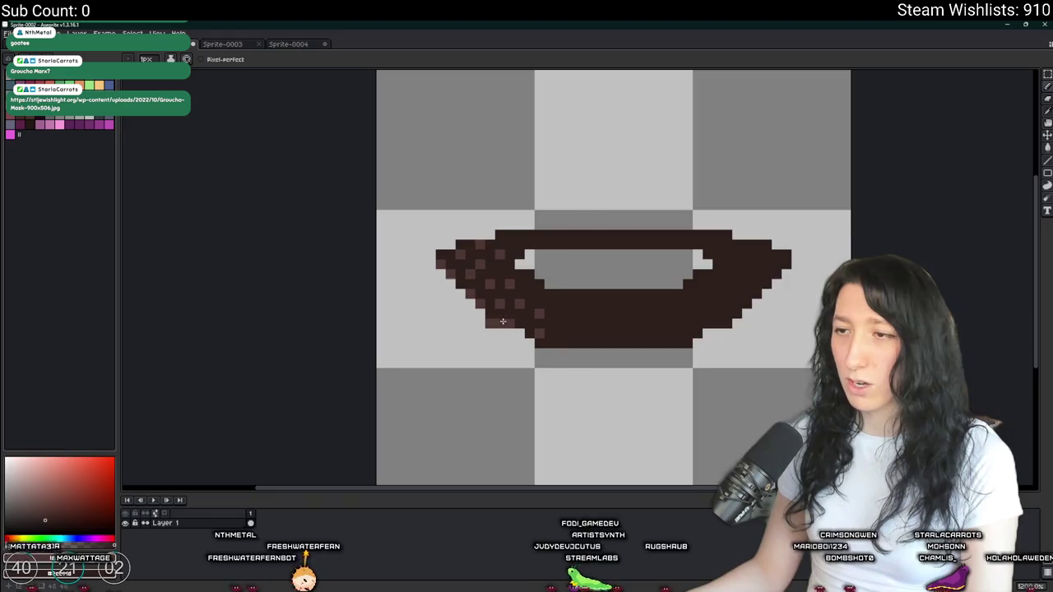
scroll(501, 321, "down", 1)
scroll(502, 325, "up", 2)
scroll(504, 337, "down", 2)
scroll(505, 356, "down", 3)
scroll(506, 354, "up", 3)
scroll(504, 350, "up", 2)
scroll(503, 345, "up", 1)
scroll(502, 344, "down", 1)
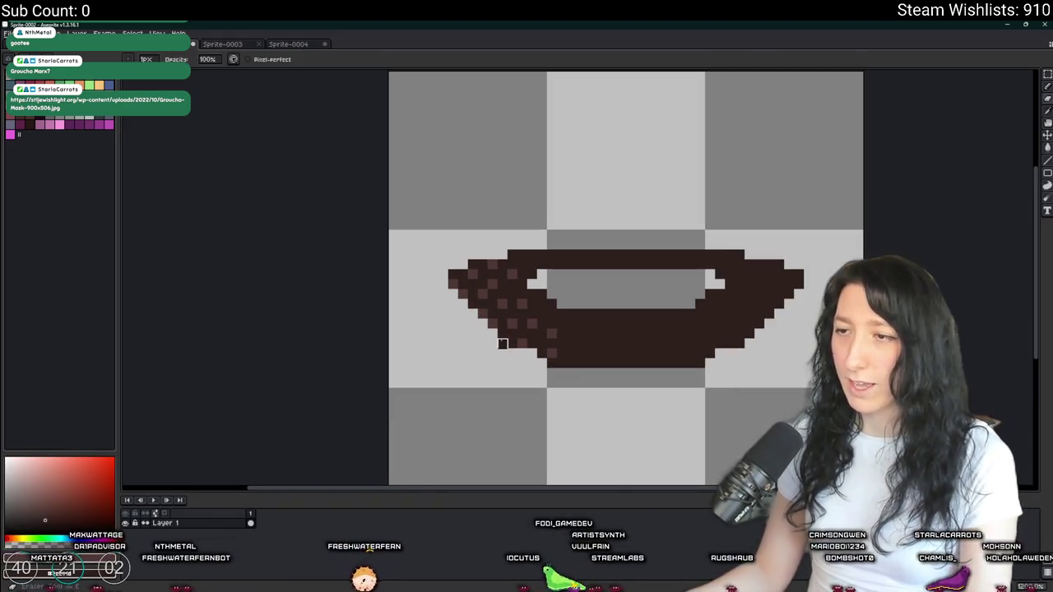
scroll(503, 344, "down", 3)
left_click_drag(513, 350, 494, 372)
Marquee-select the moustache's right half and delete it.
key("m")
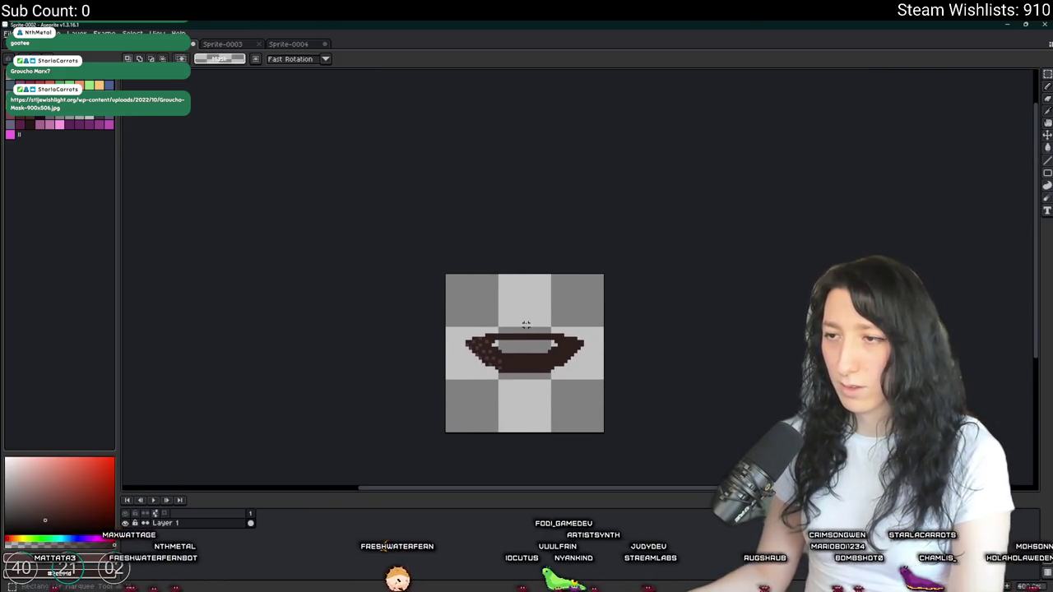
scroll(527, 325, "up", 1)
left_click_drag(525, 323, 654, 436)
key("Delete")
Copy the shaded left half, paste it, flip it horizontally and commit it as the right side.
mouse_move(526, 327)
left_mouse_down()
mouse_move(424, 404)
mouse_move(563, 383)
left_mouse_up()
key("ctrl+c")
key("ctrl+v")
key("shift+h")
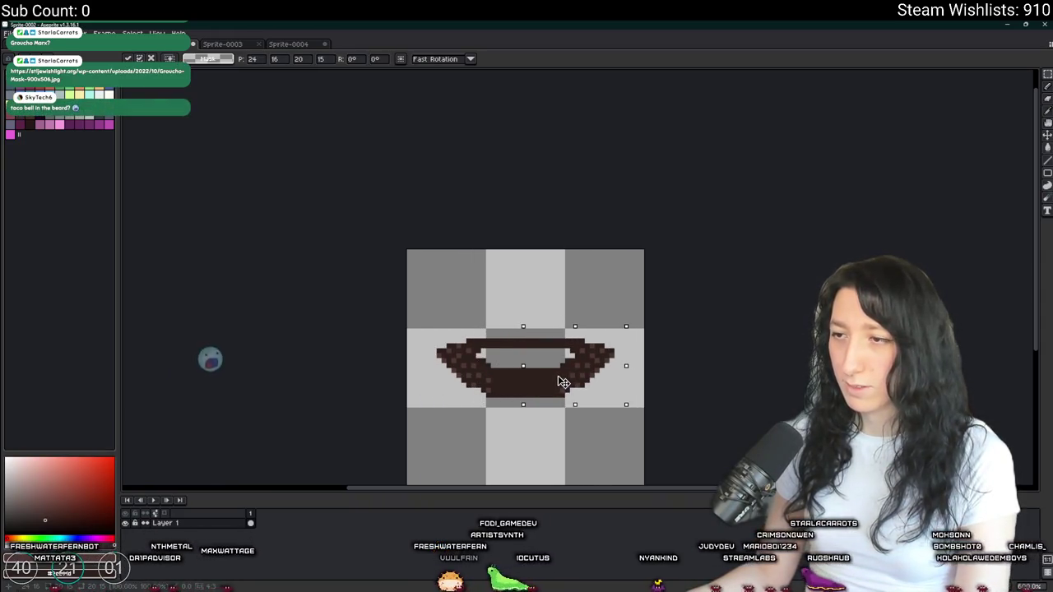
key("Return")
scroll(551, 424, "down", 4)
scroll(551, 426, "down", 1)
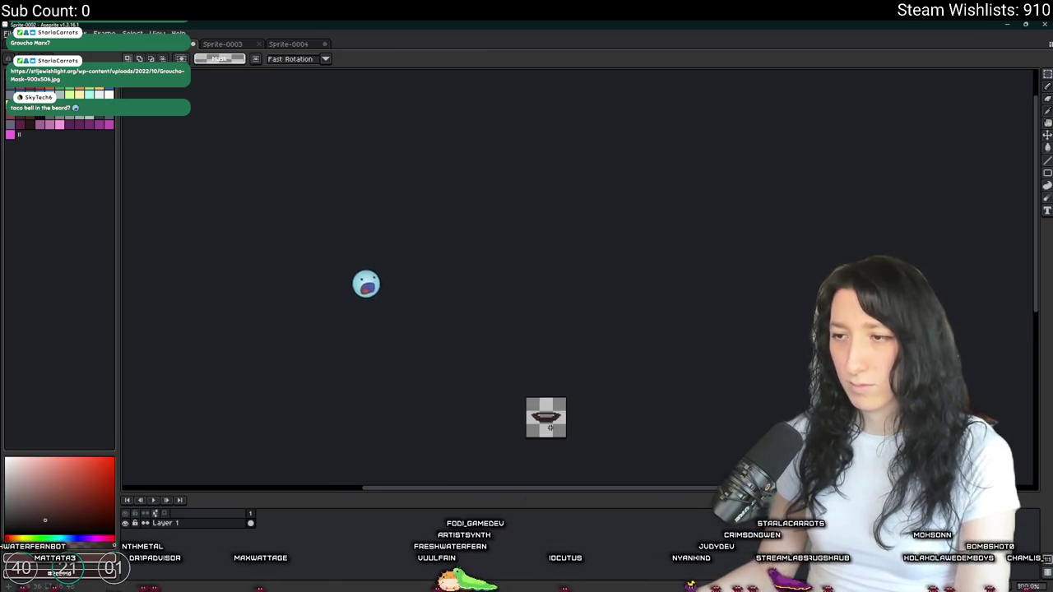
scroll(551, 427, "up", 5)
Return to the Pencil, recentre the sprite, and bring up the Groucho glasses image in the browser.
key("b")
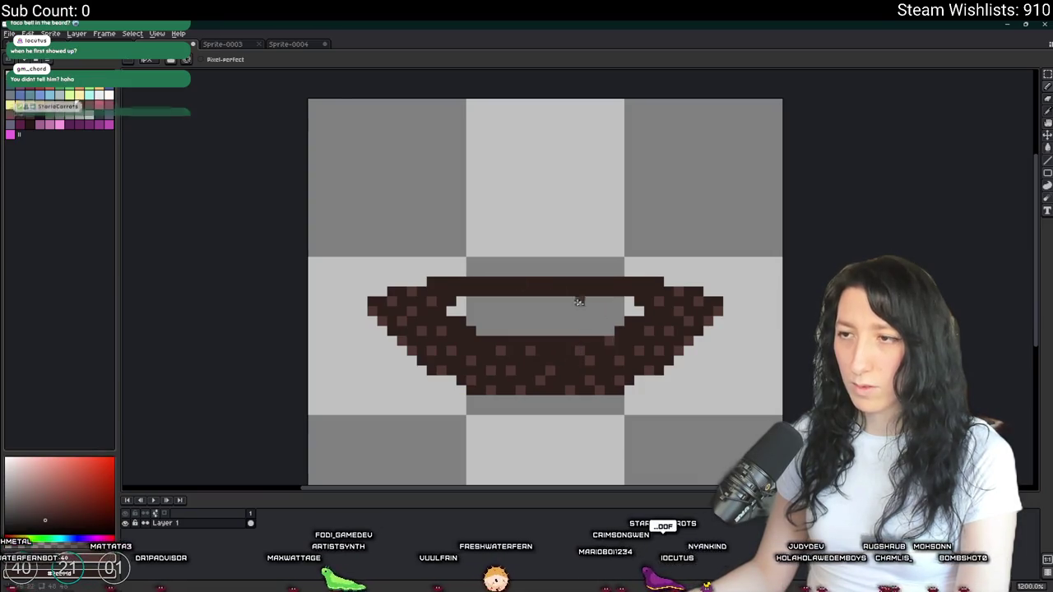
scroll(597, 349, "down", 5)
scroll(596, 348, "down", 1)
left_click_drag(560, 335, 526, 399)
scroll(526, 398, "up", 1)
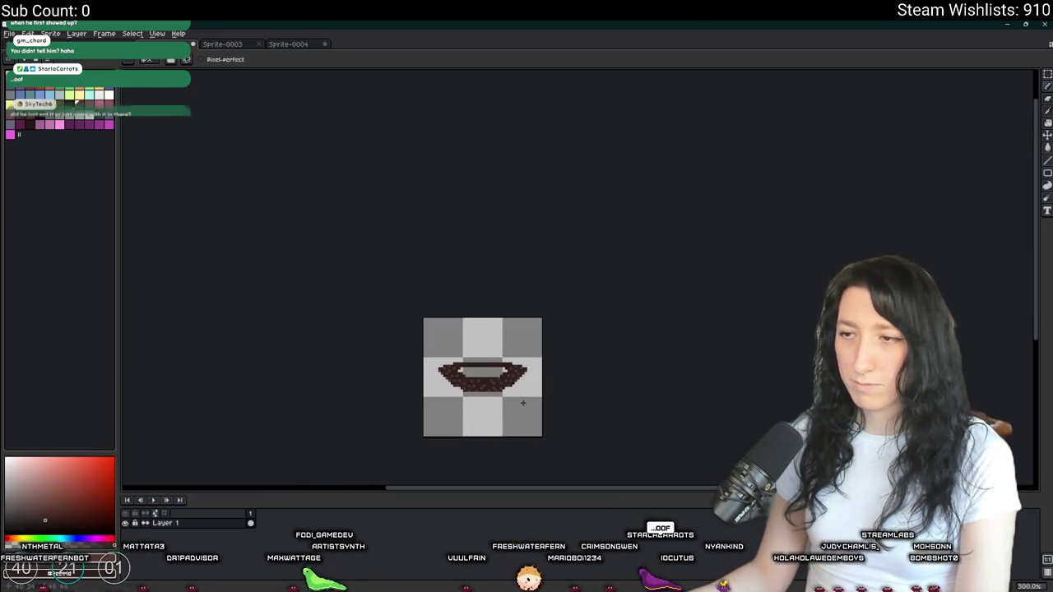
scroll(526, 398, "up", 2)
scroll(526, 398, "up", 4)
scroll(525, 398, "down", 8)
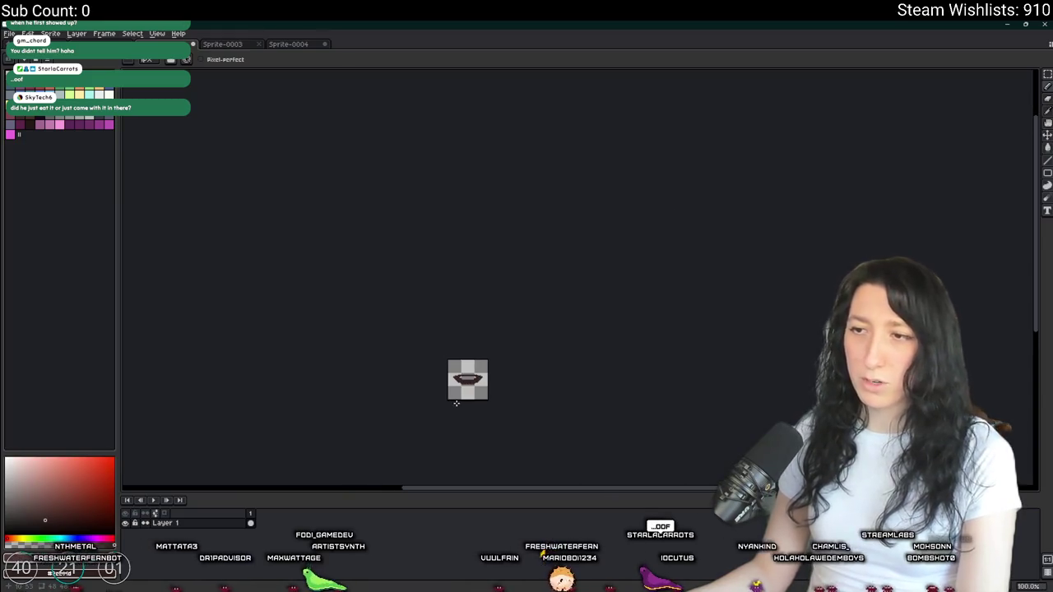
scroll(455, 403, "up", 4)
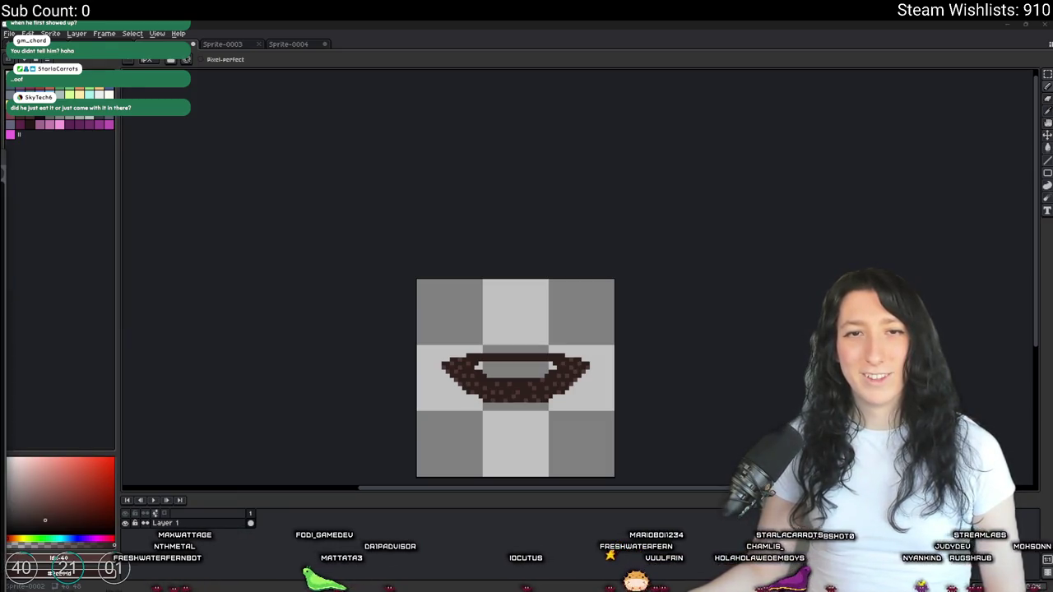
key("alt+Tab")
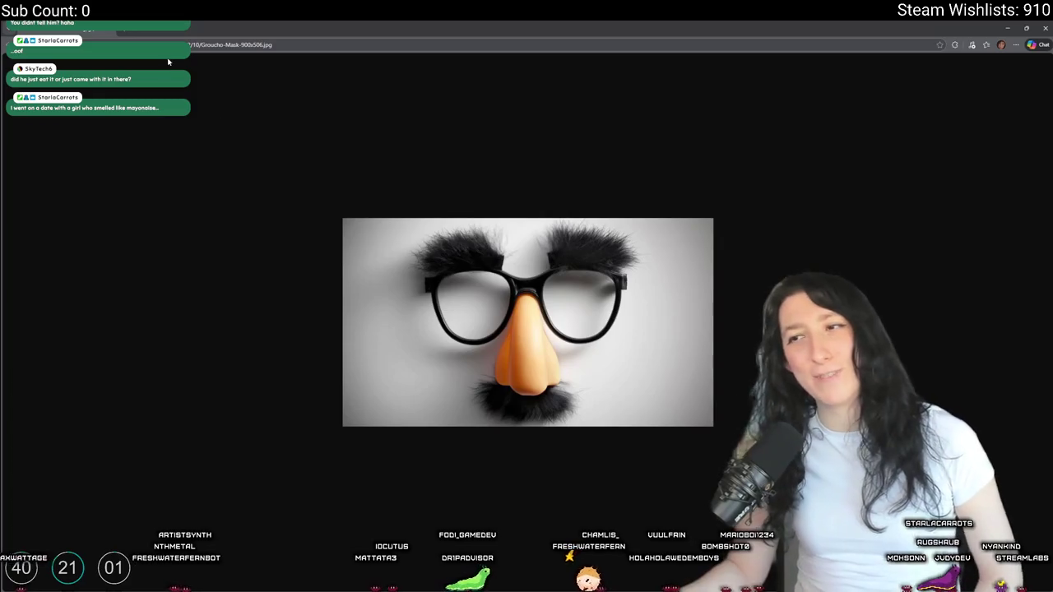
Look over the Groucho disguise and Adventure Time images, then return to the Aseprite moustache.
key("alt+Tab")
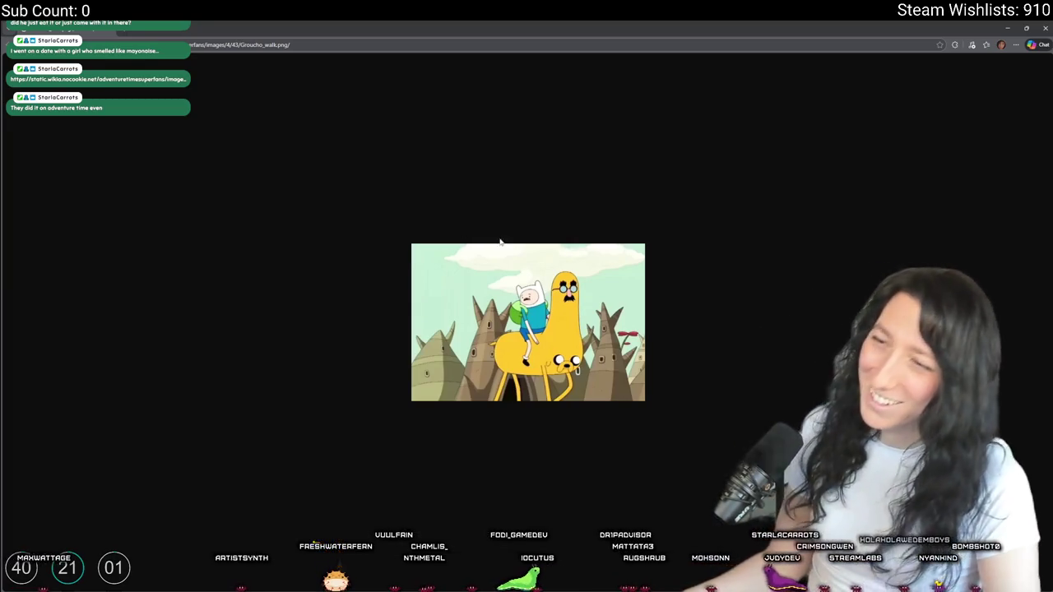
key("alt+Tab")
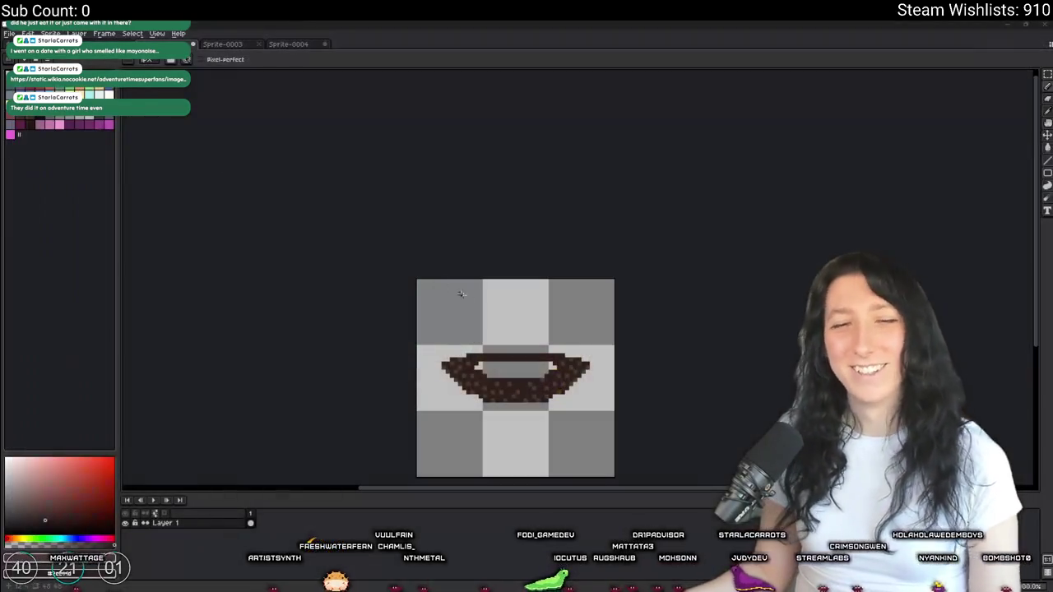
Open Export As for the moustache and browse to the game's Art folder.
scroll(387, 294, "down", 2)
scroll(388, 294, "down", 1)
scroll(388, 293, "up", 2)
scroll(411, 296, "up", 1)
scroll(411, 296, "up", 1)
scroll(411, 297, "up", 1)
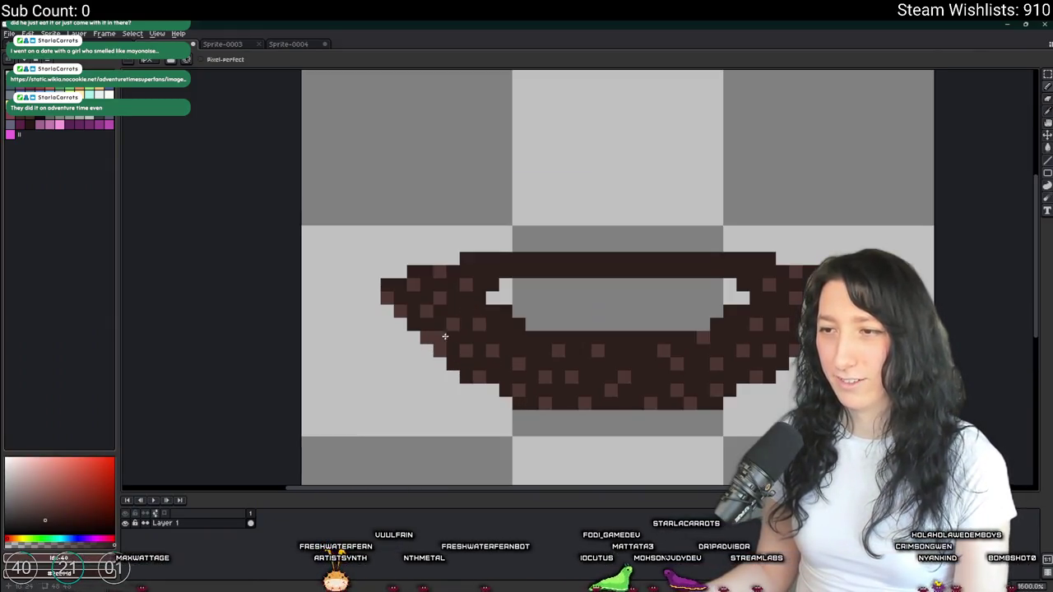
scroll(576, 292, "down", 2)
key("ctrl+shift+e")
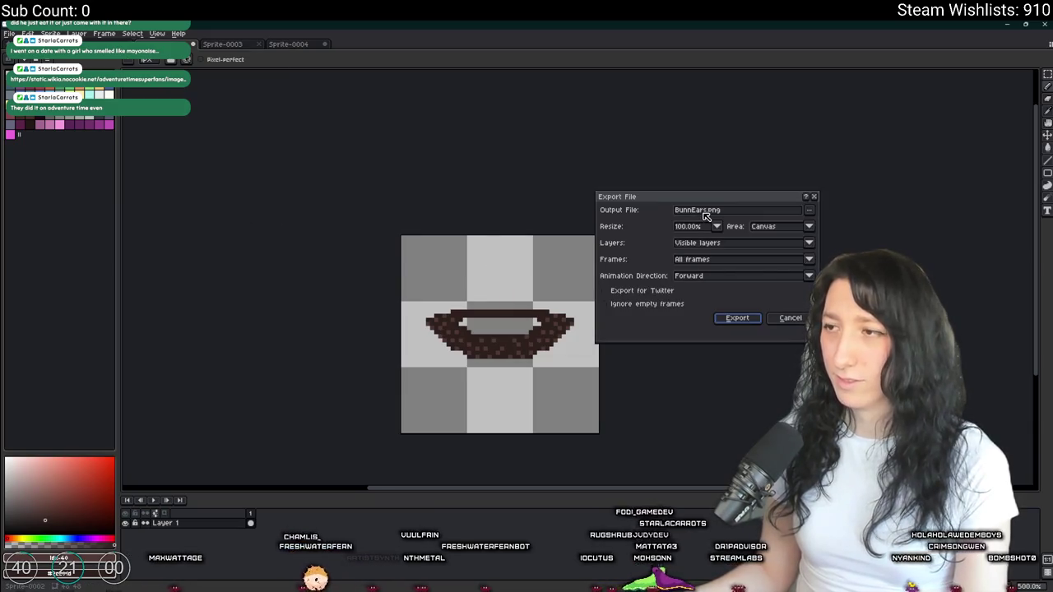
left_click(810, 215)
left_click(648, 254)
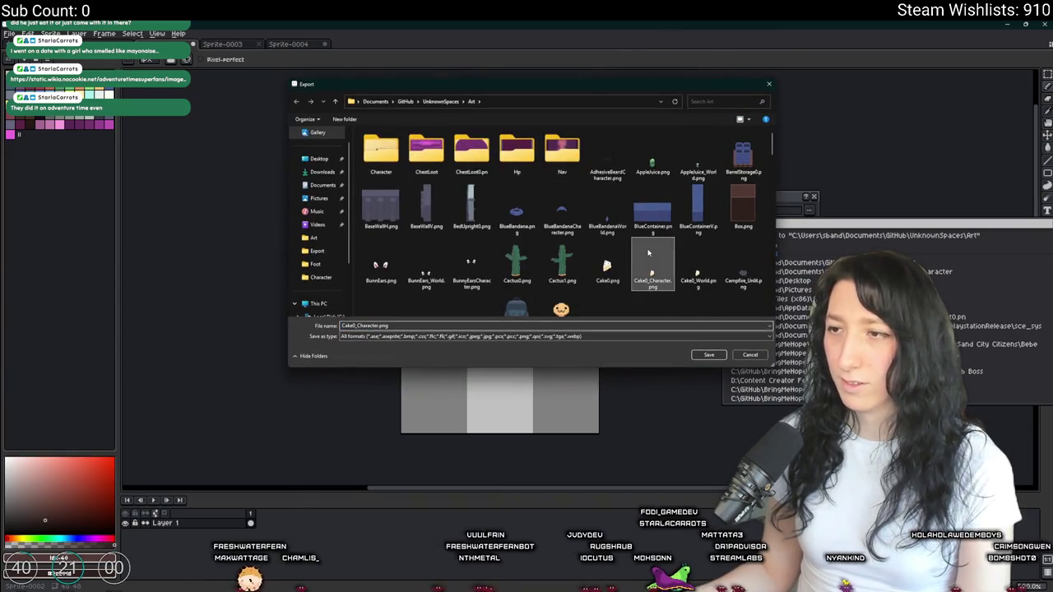
scroll(648, 253, "down", 3)
scroll(576, 247, "up", 1)
scroll(494, 238, "up", 2)
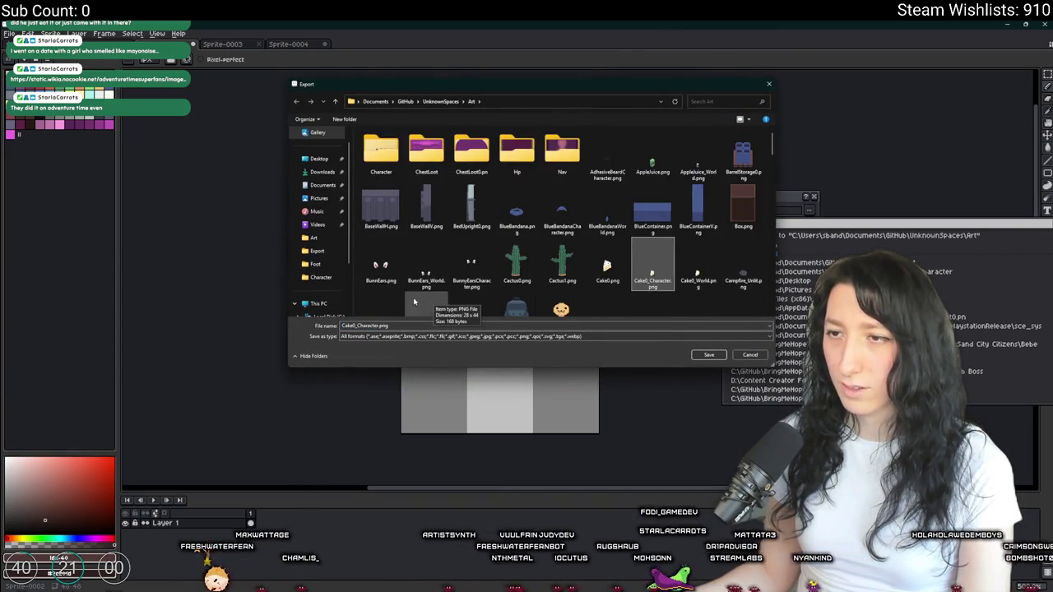
Name the file AdhesiveBeard.png, export it, and switch to the character sprite document.
left_click(380, 267)
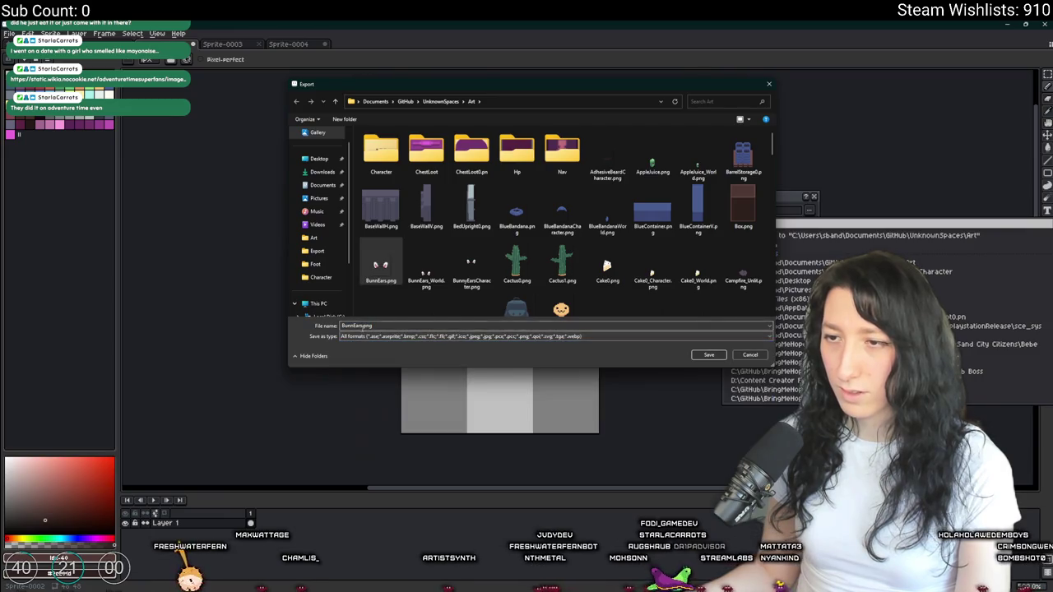
type("Ad")
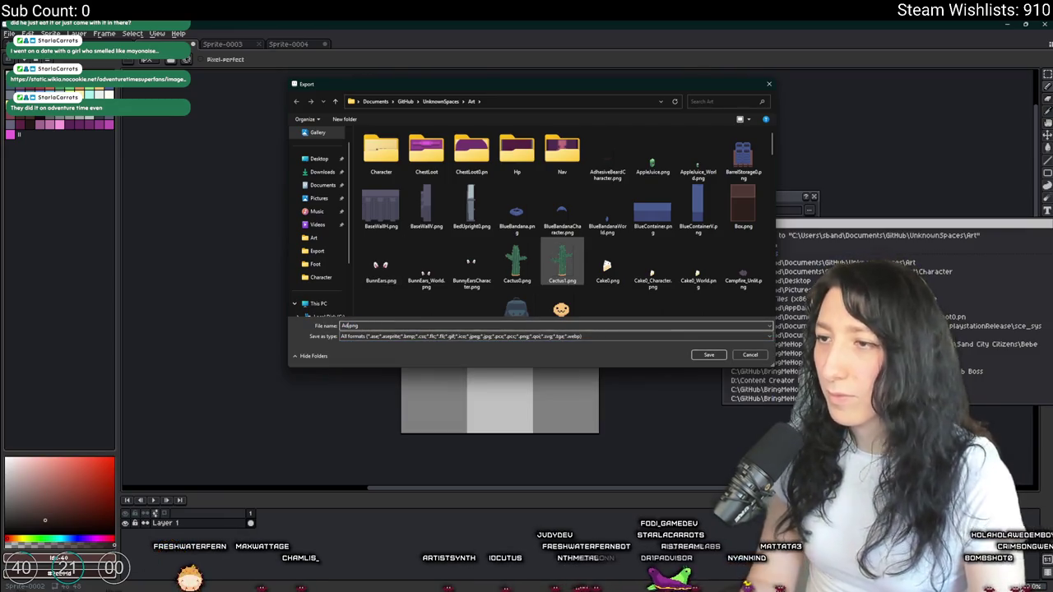
key("BackSpace")
key("BackSpace")
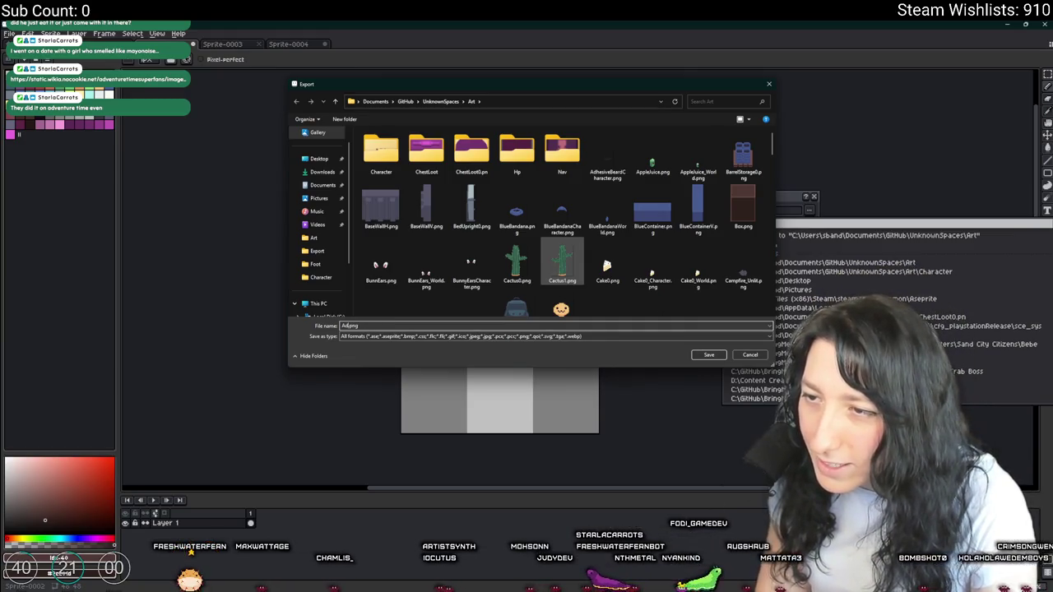
key("Return")
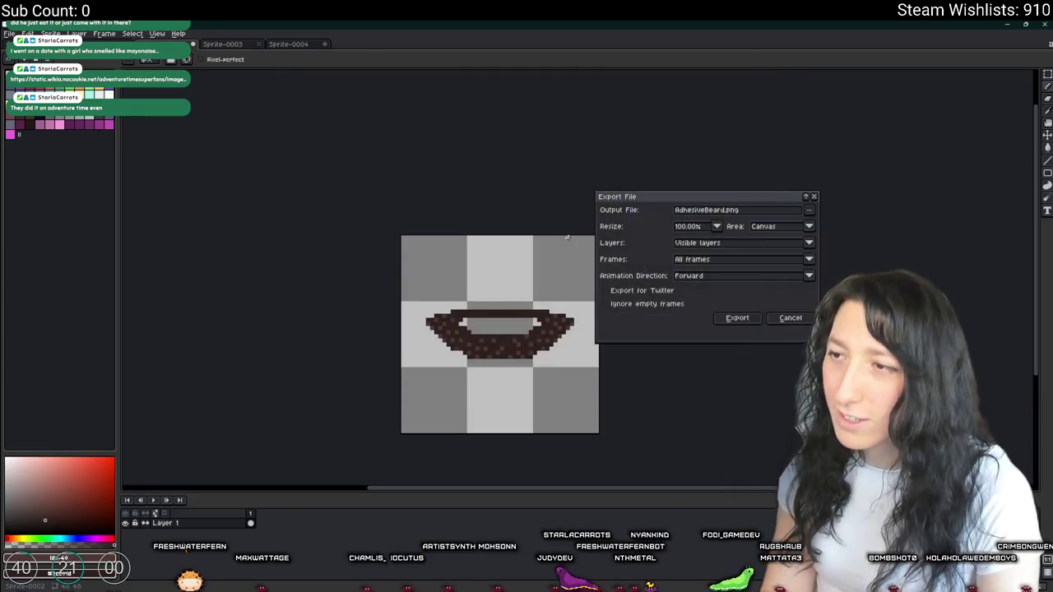
key("Return")
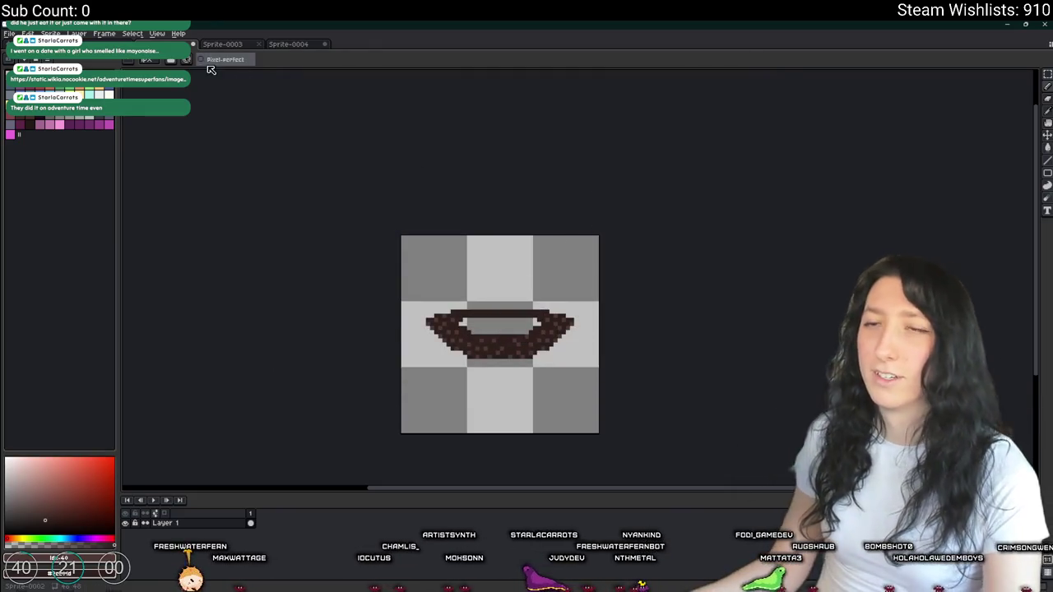
left_click(222, 43)
Go to the frame with the moustache and marquee-select the moustache drawing.
scroll(585, 363, "up", 1)
key("comma")
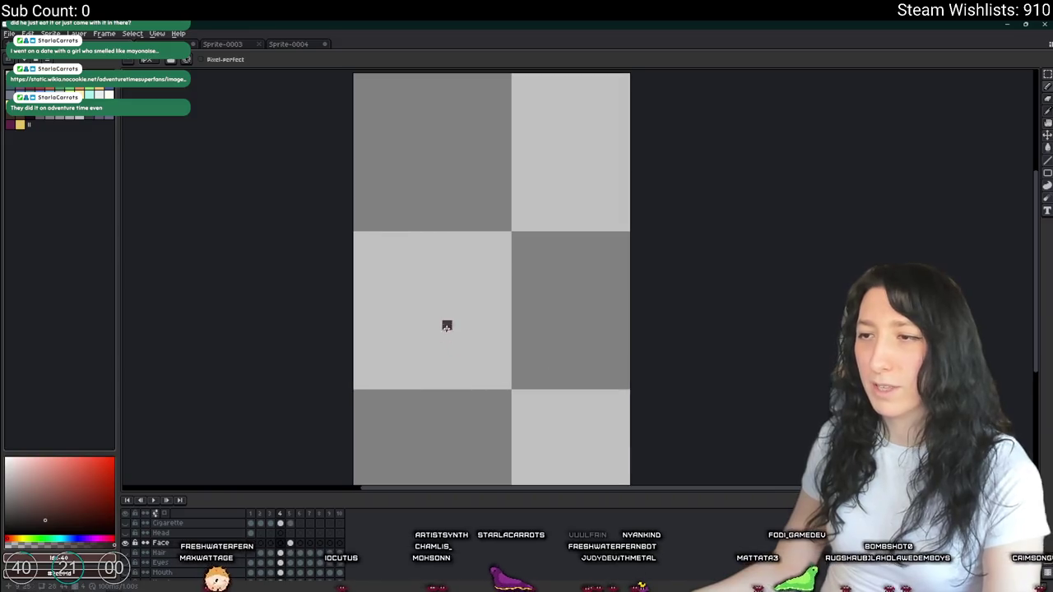
key("period")
scroll(446, 315, "up", 1)
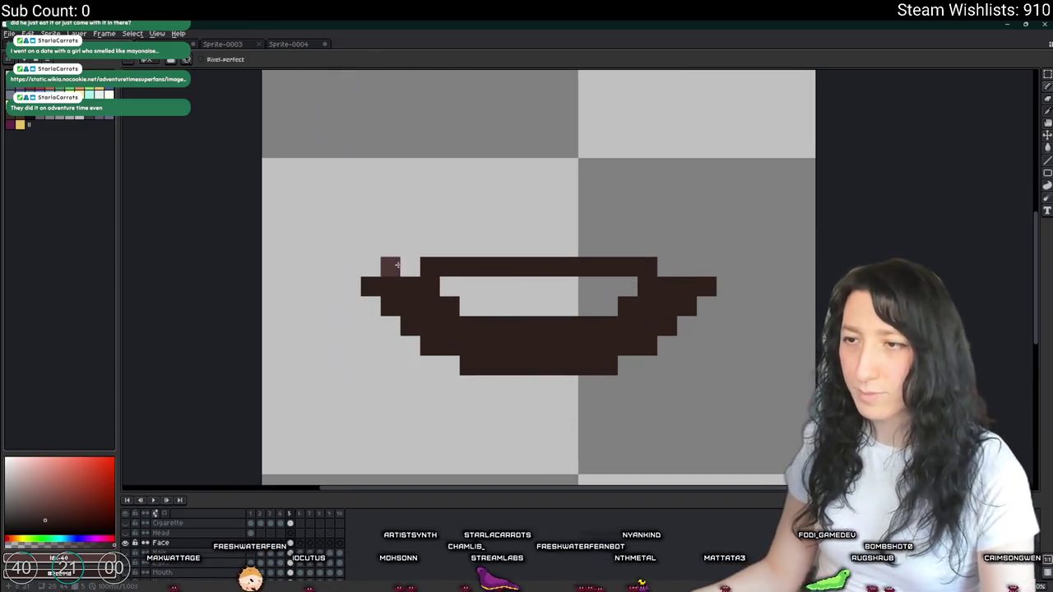
key("m")
left_click_drag(359, 256, 719, 376)
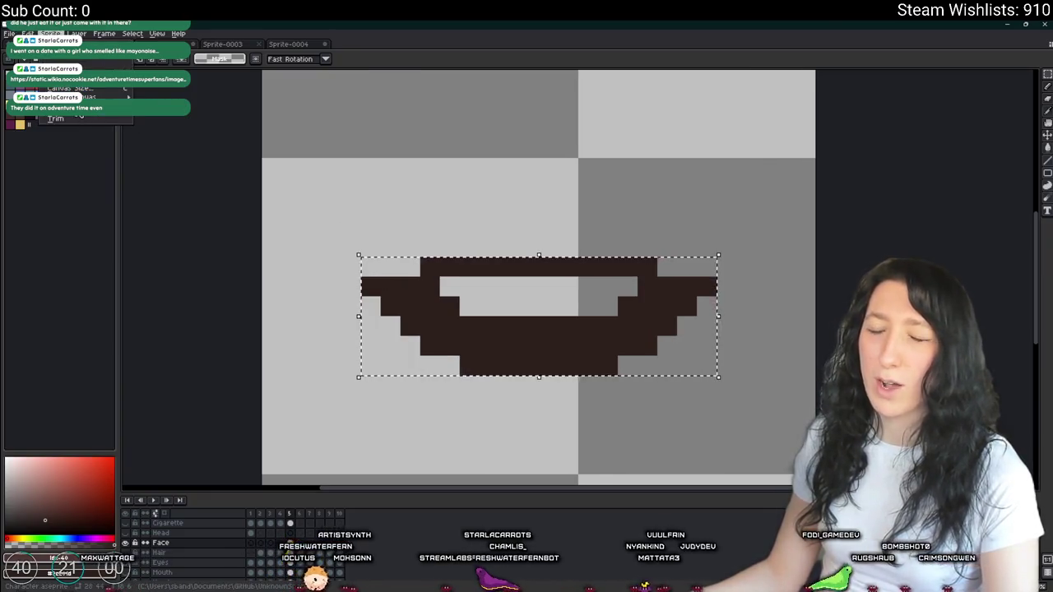
Export the selection as AdhesiveBeardWorld.png and switch over to GameMaker.
scroll(628, 237, "down", 3)
scroll(628, 237, "down", 3)
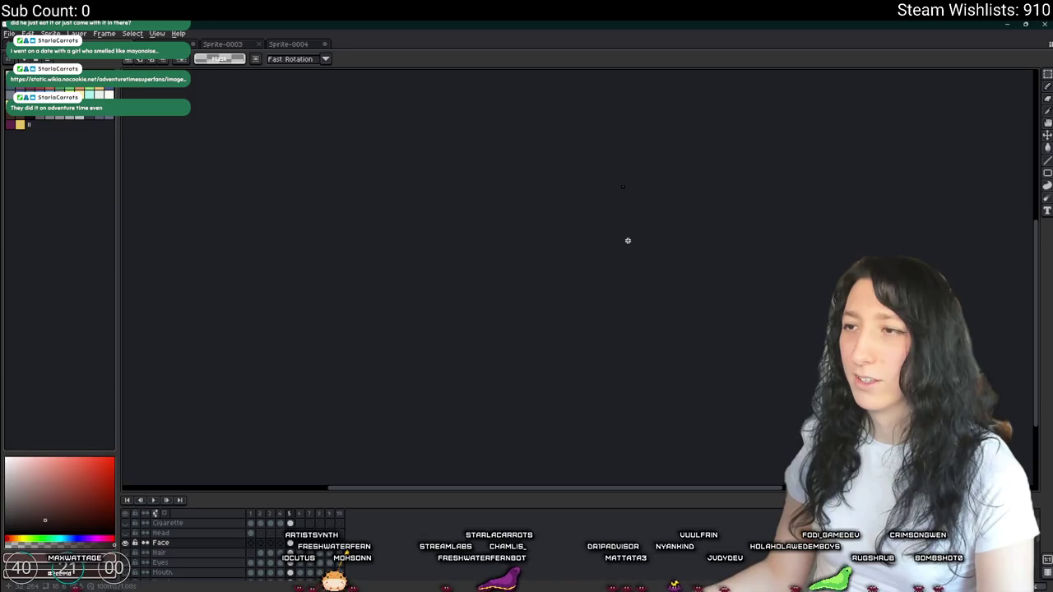
scroll(639, 177, "up", 2)
key("ctrl+alt+shift+s")
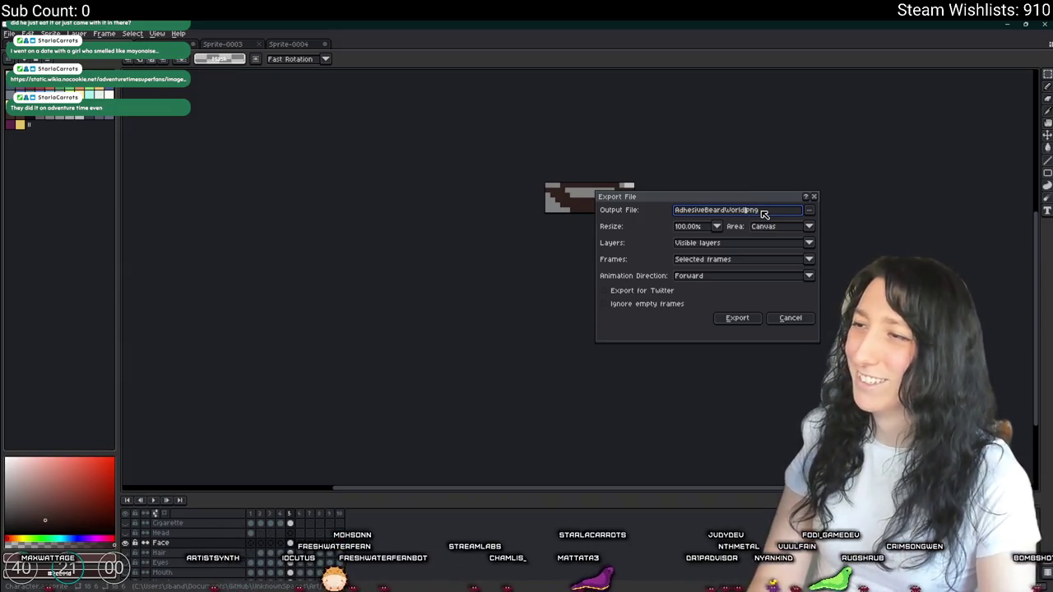
key("Return")
scroll(759, 210, "down", 1)
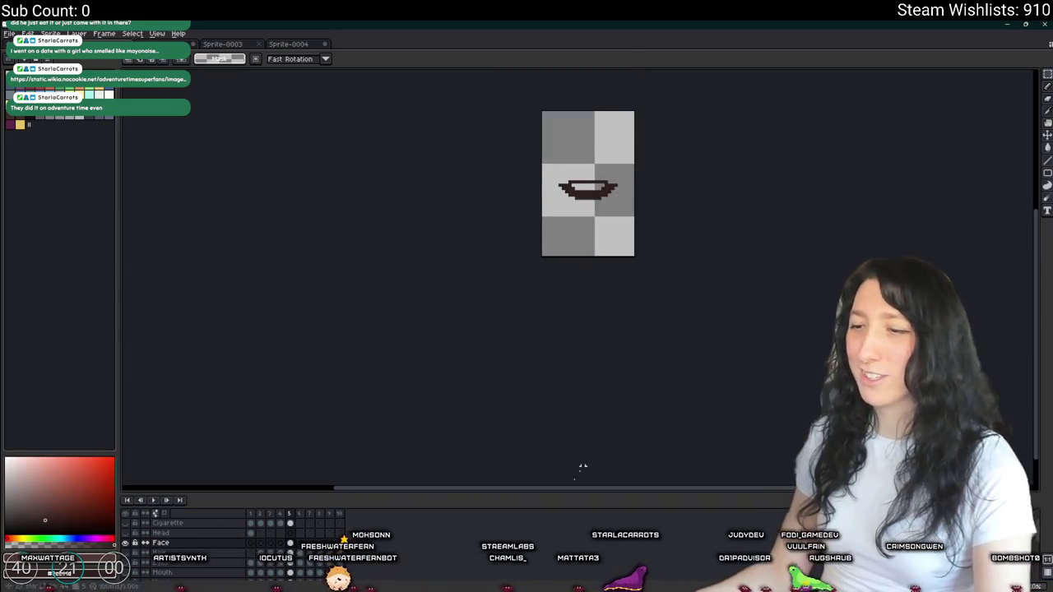
key("alt+Tab")
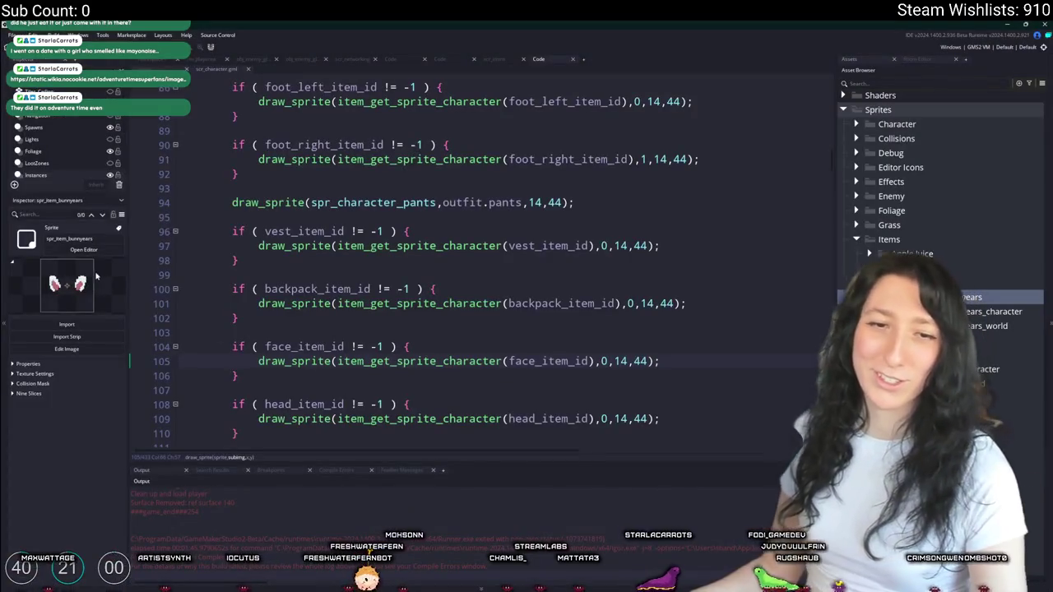
Create an Adhesive Beard group under Items holding a copy of spr_item_bunnyears renamed spr_item_adhesivebeard.
right_click(942, 239)
left_click(976, 316)
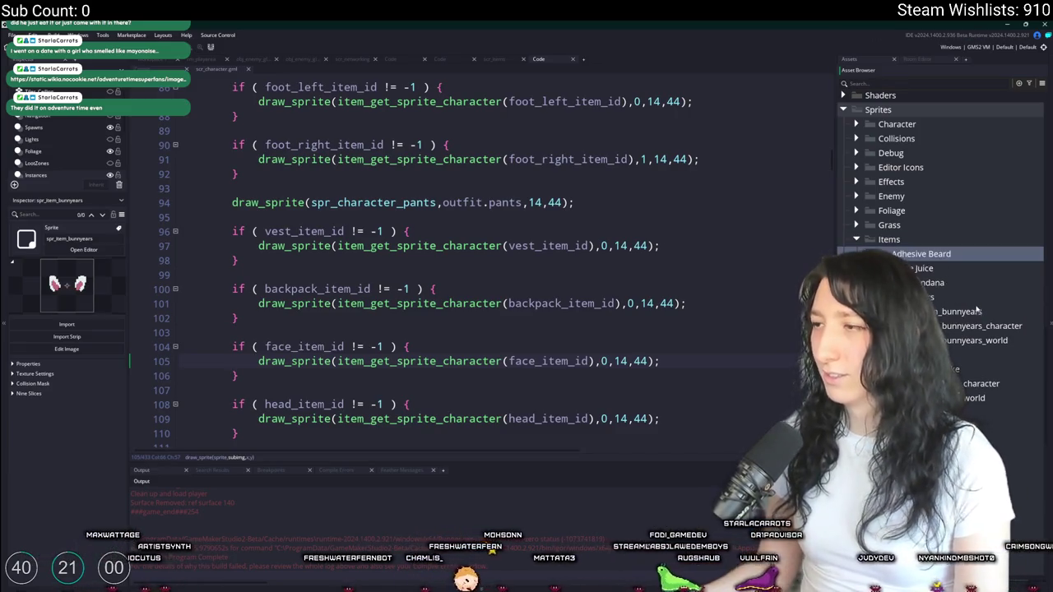
left_click(977, 310)
key("ctrl+d")
left_click_drag(963, 326, 933, 268)
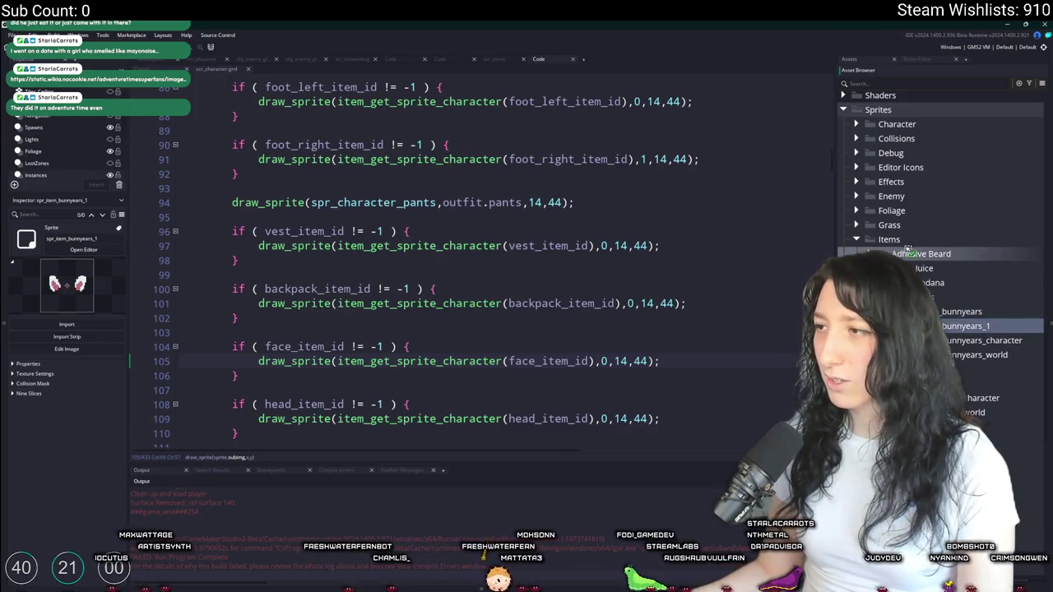
left_click(989, 268)
key("ctrl+BackSpace")
type("adhesivek")
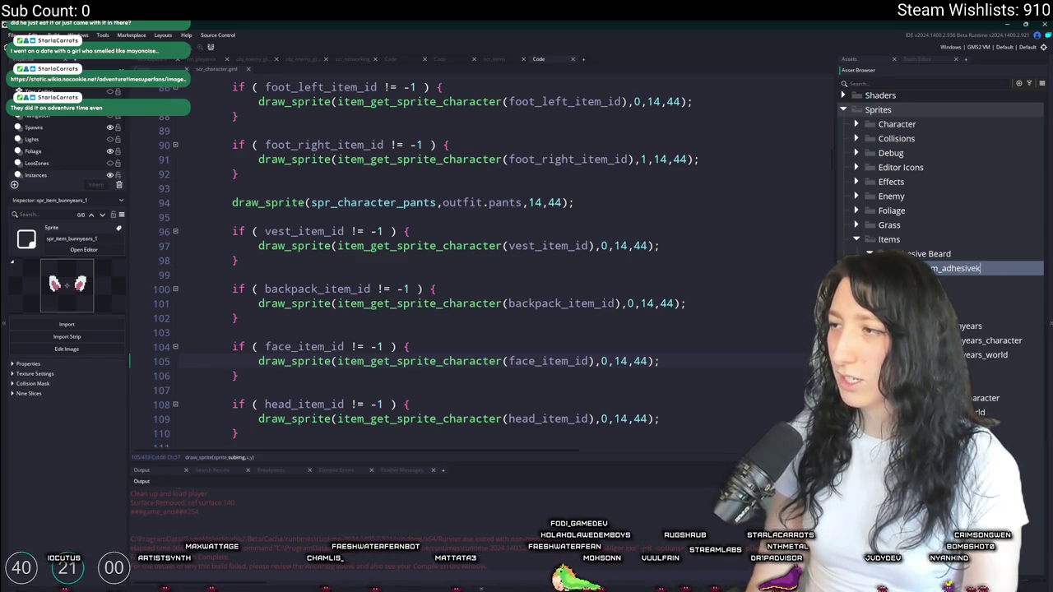
key("Return")
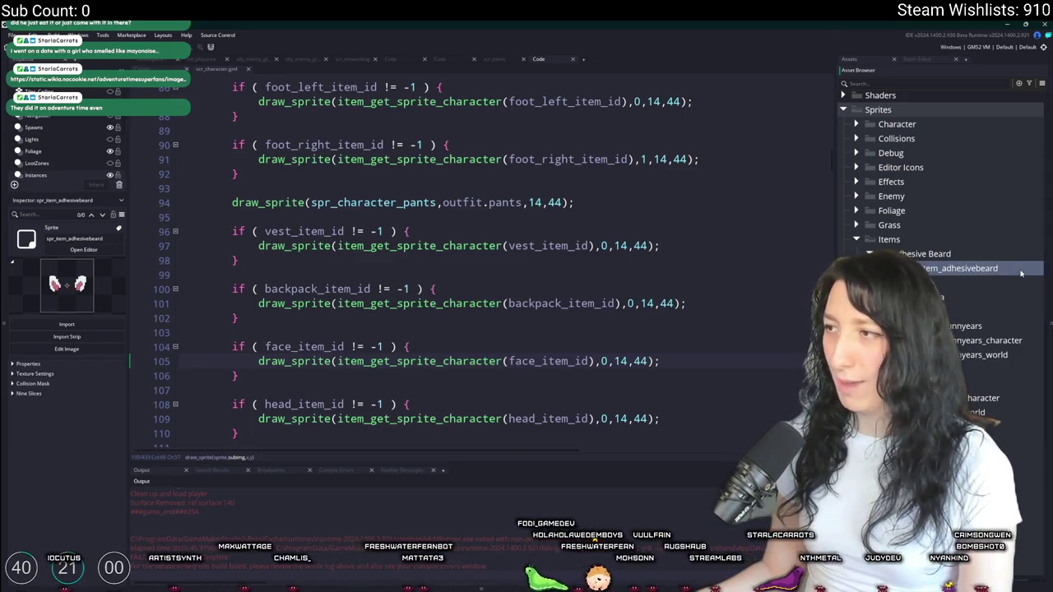
Replace spr_item_adhesivebeard's image with AdhesiveBeard.png, then duplicate the sprite.
double_click(1021, 271)
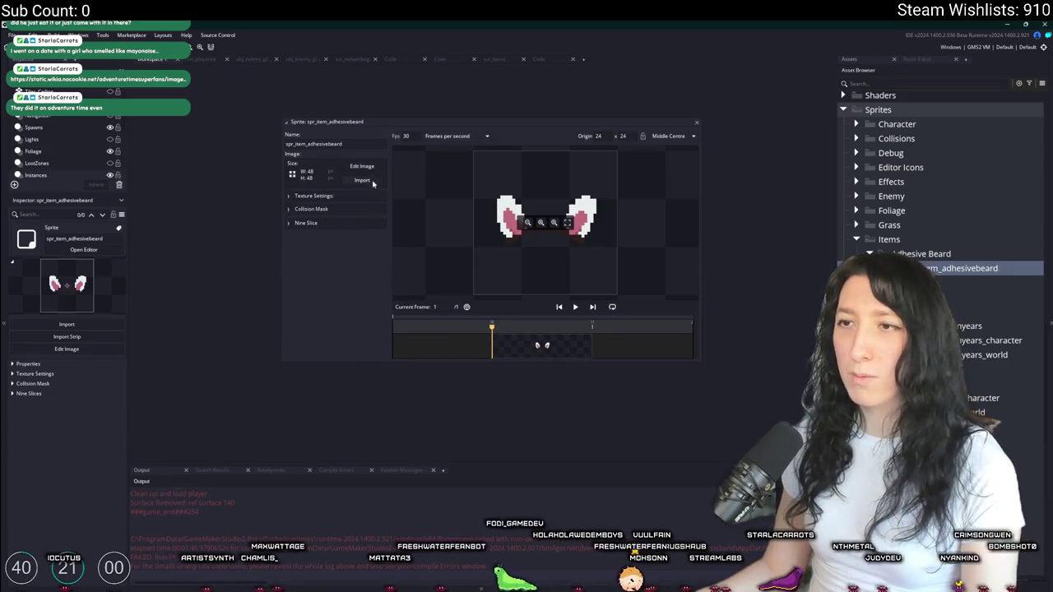
left_click(362, 180)
left_click(497, 210)
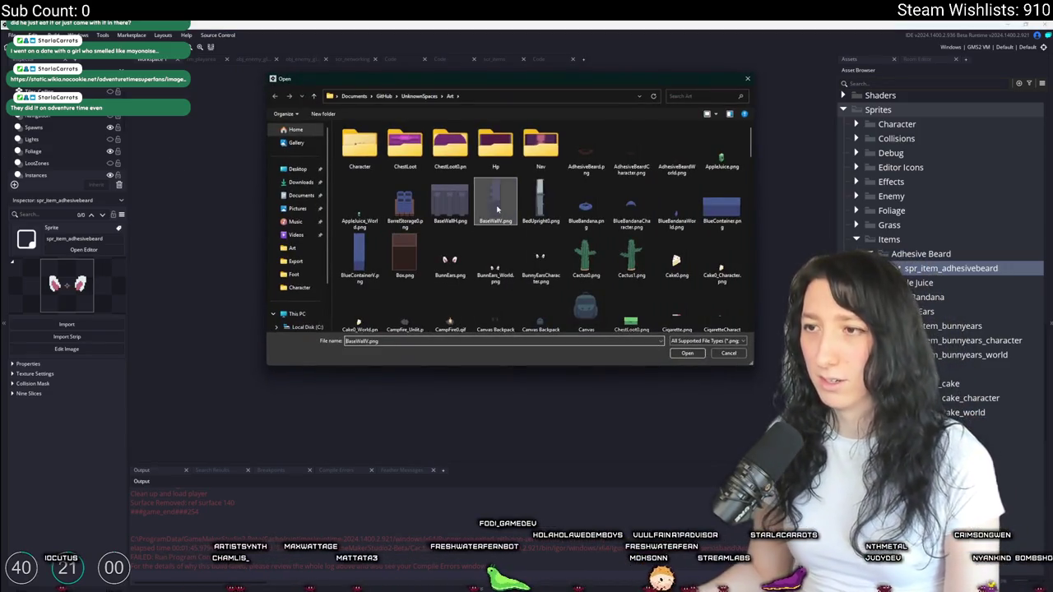
left_click(586, 148)
left_click(687, 353)
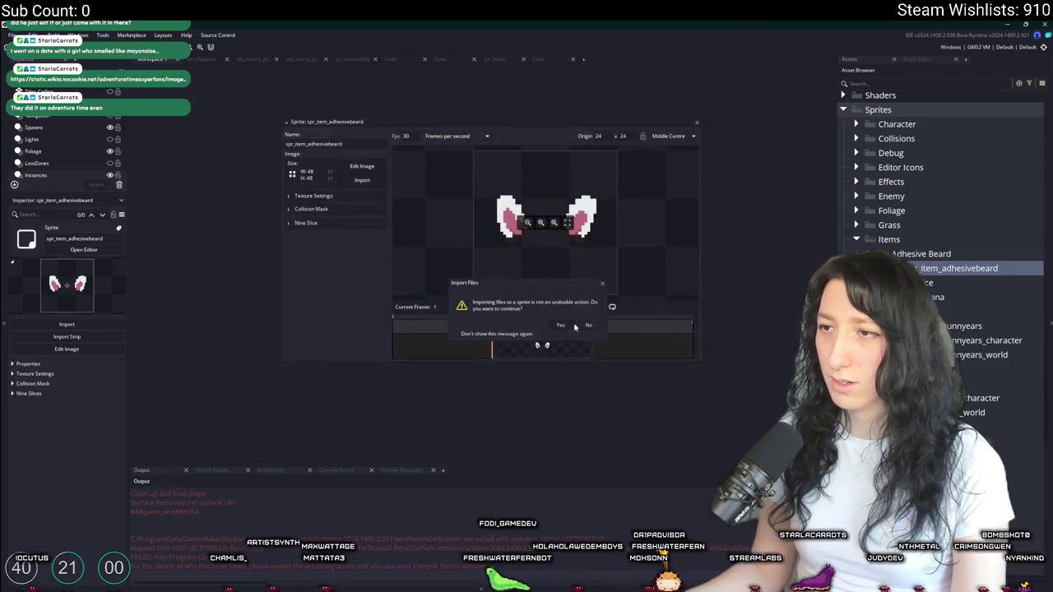
left_click(576, 326)
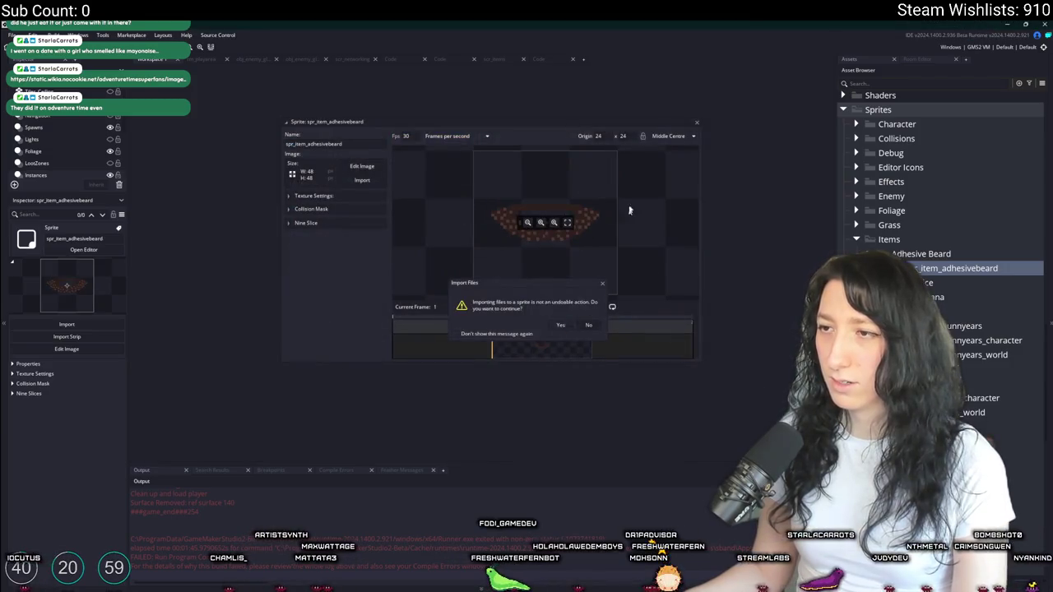
left_click(696, 124)
key("ctrl+d")
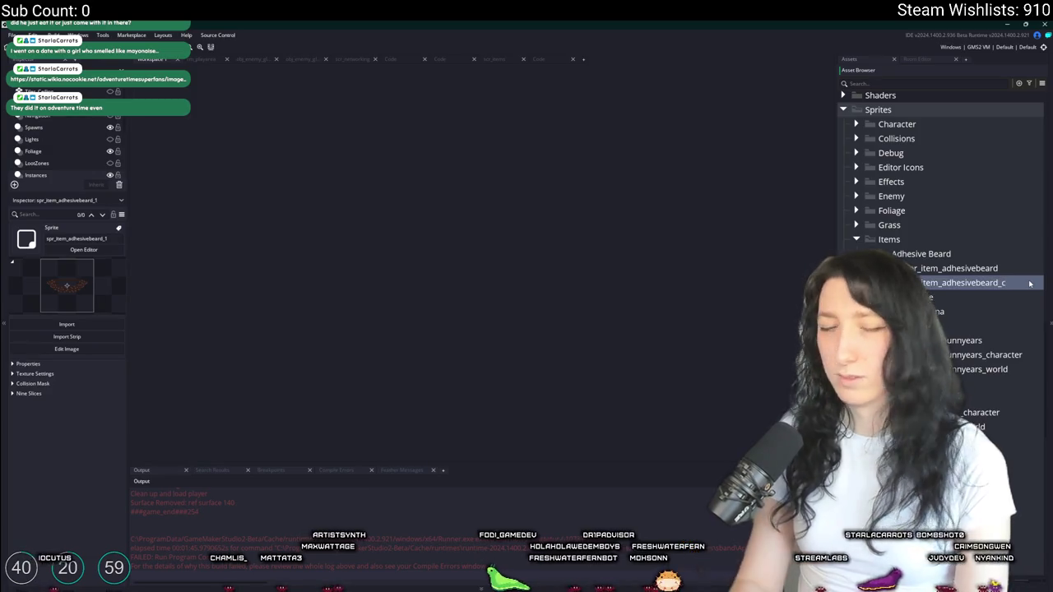
Name the duplicate spr_item_adhesivebeard_character, import AdhesiveBeardCharacter.png, and set its origin to Bottom Right.
type("ter")
key("Return")
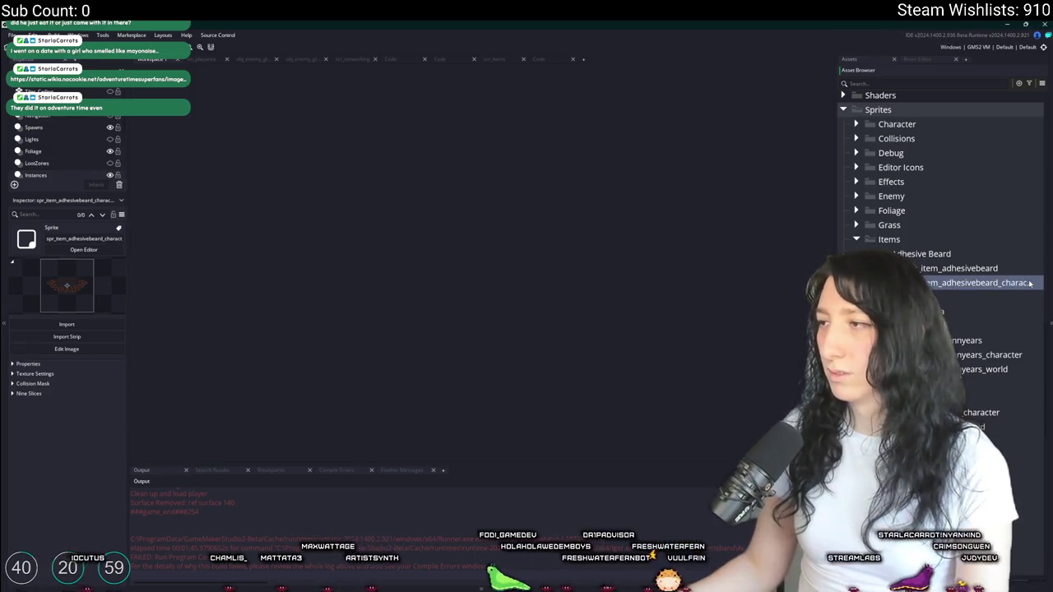
double_click(979, 283)
left_click(362, 180)
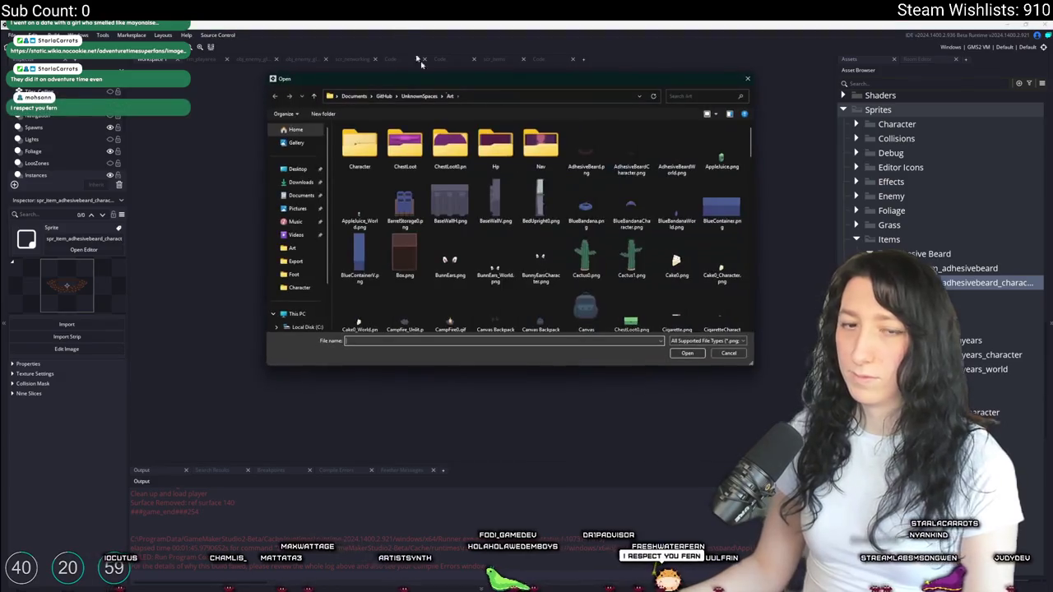
double_click(625, 152)
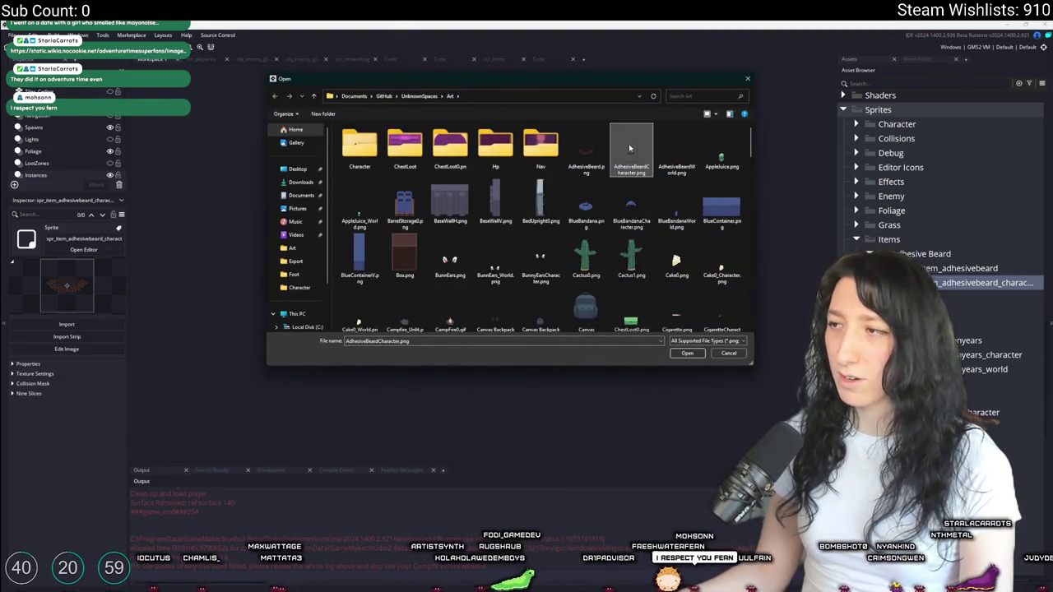
left_click(562, 327)
left_click(670, 136)
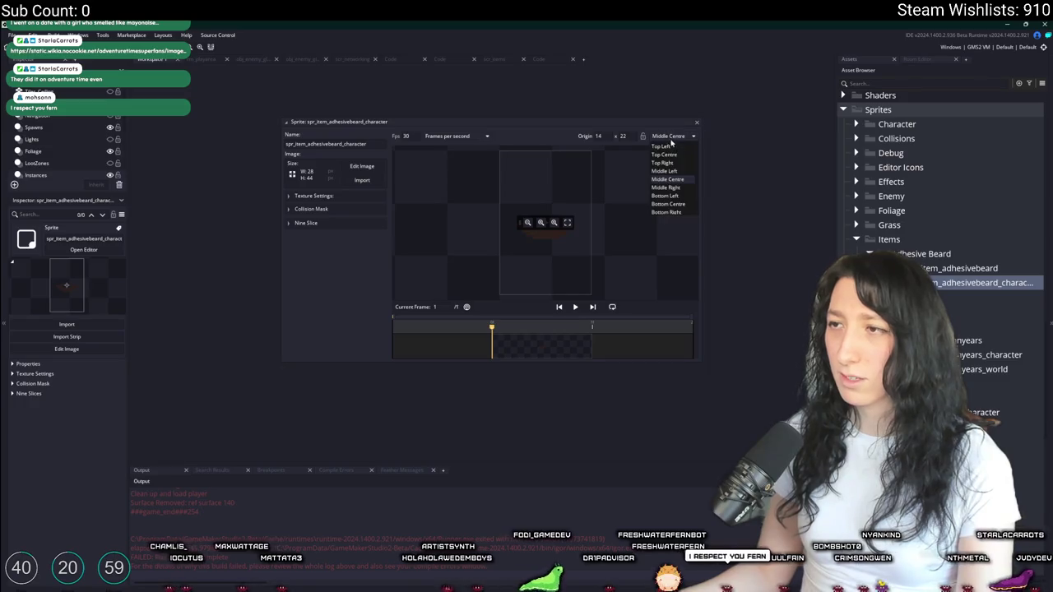
left_click(680, 213)
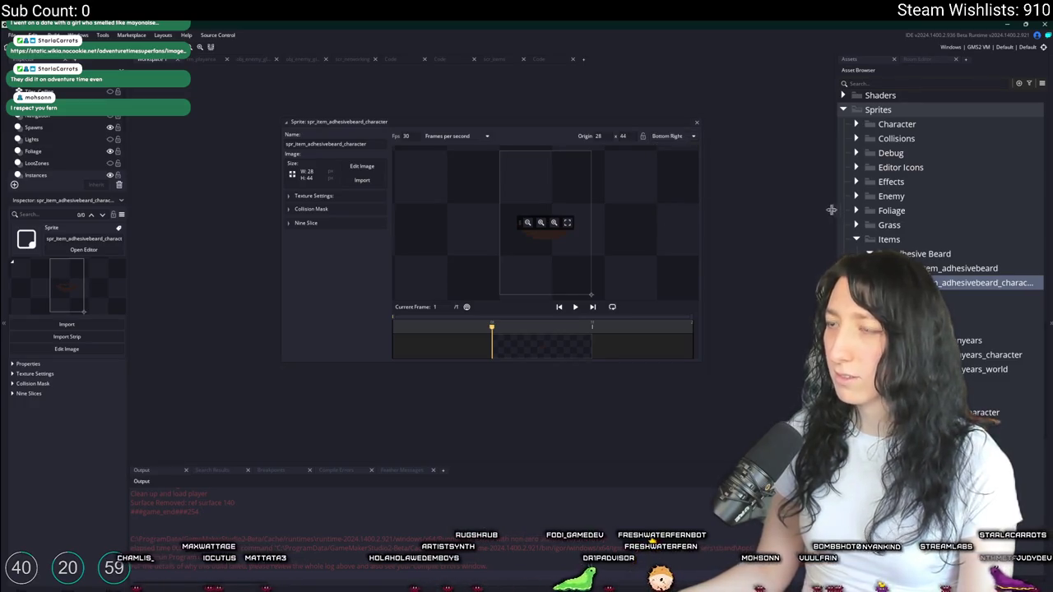
Name a sprite spr_item_adhesivebeard_world, import the 18x6 beard image into it, and adjust its origin.
left_click_drag(834, 211, 755, 210)
type("spr_item_adhesivebeard_world")
key("Return")
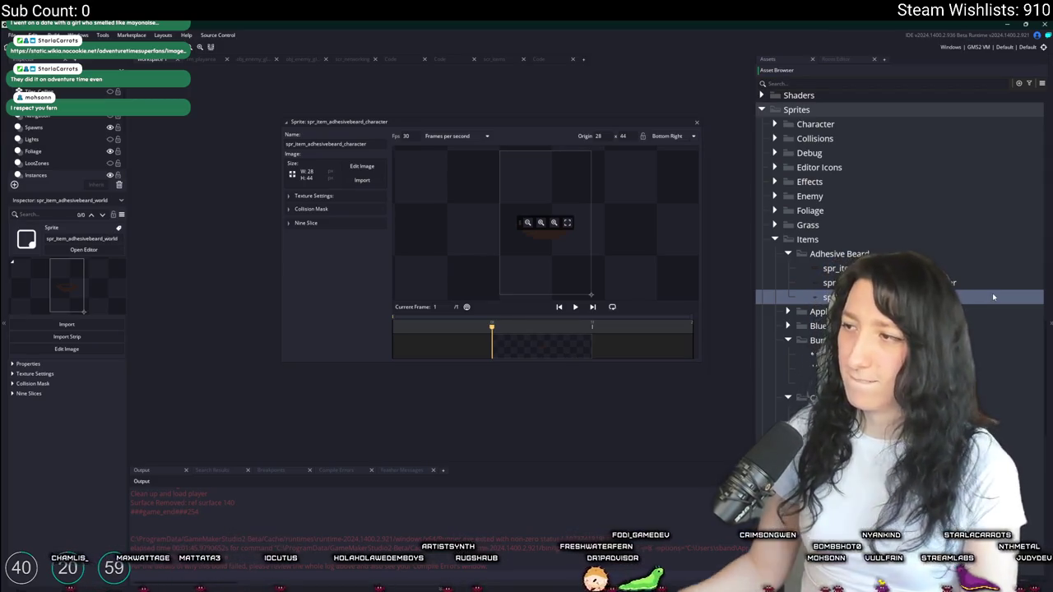
double_click(993, 297)
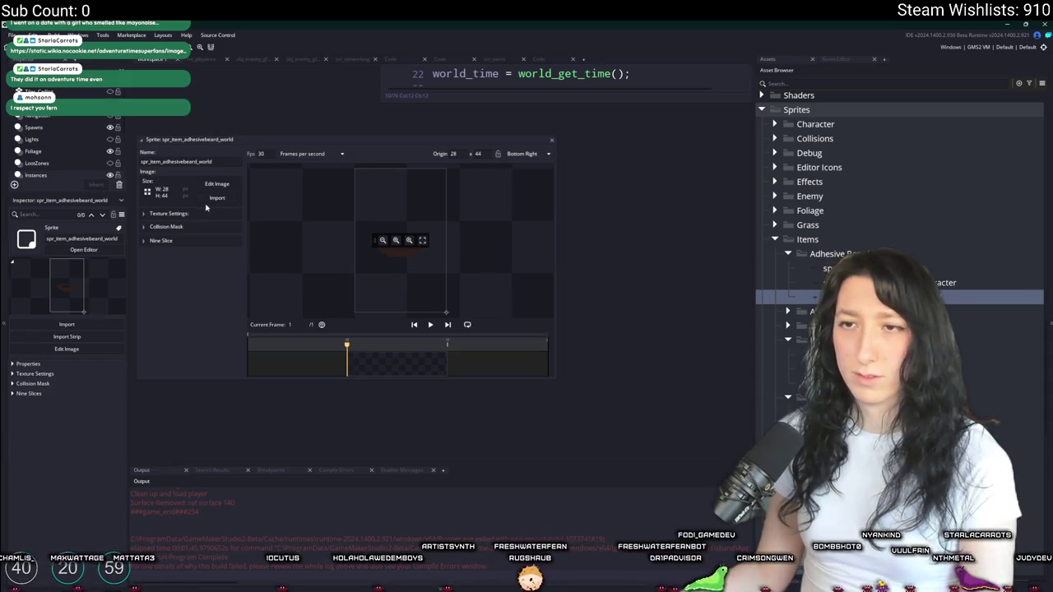
left_click(217, 197)
double_click(632, 173)
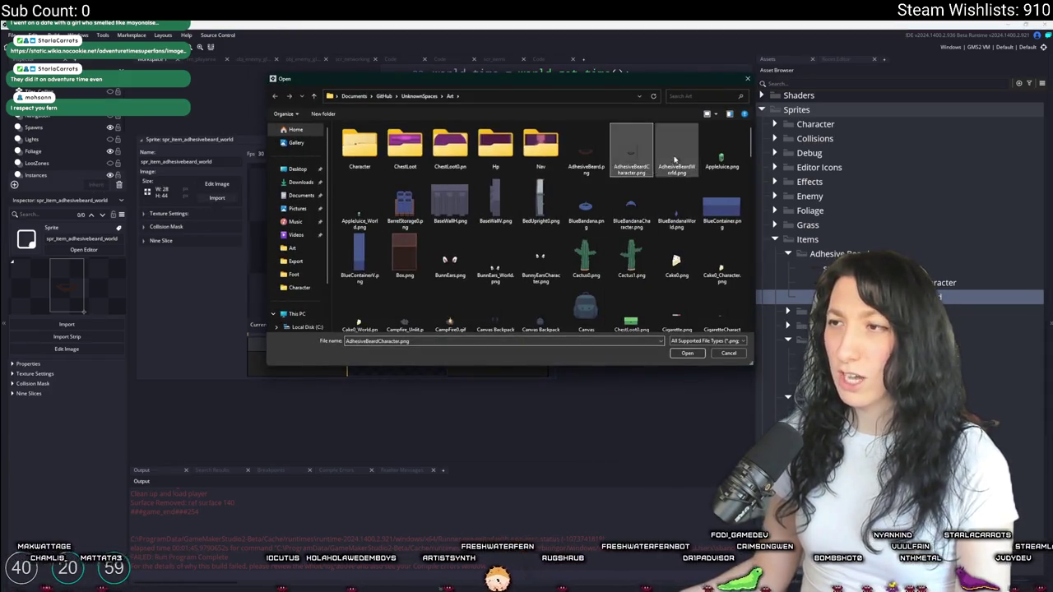
left_click(560, 325)
left_click(527, 153)
left_click(527, 196)
left_click(527, 154)
Finalize the world sprite's origin, then close its sprite editor and the character drawing code.
left_click(523, 189)
left_click(551, 139)
left_click(831, 268)
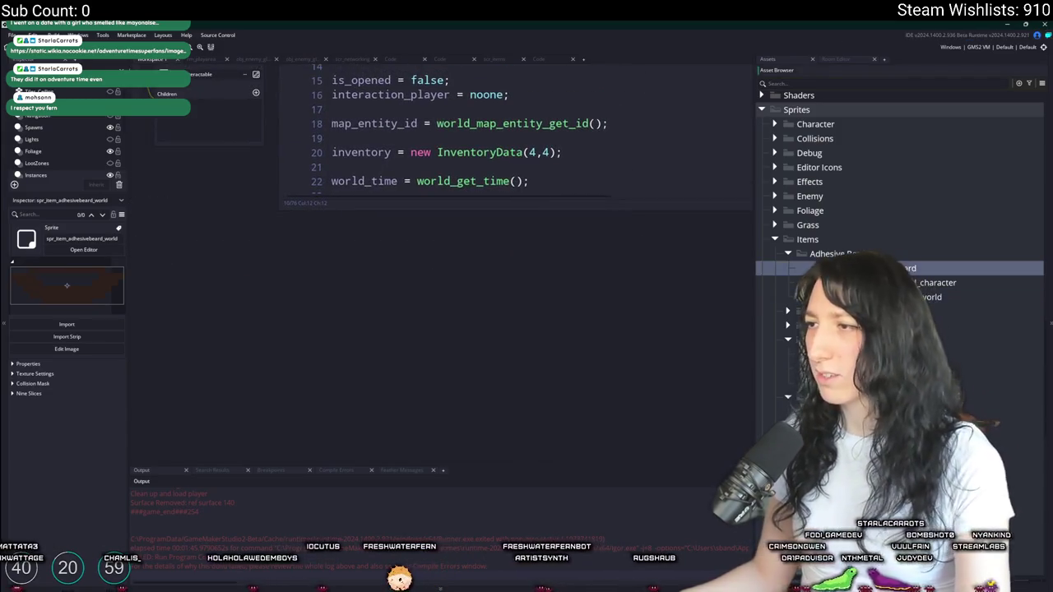
scroll(493, 148, "up", 1)
left_click(539, 59)
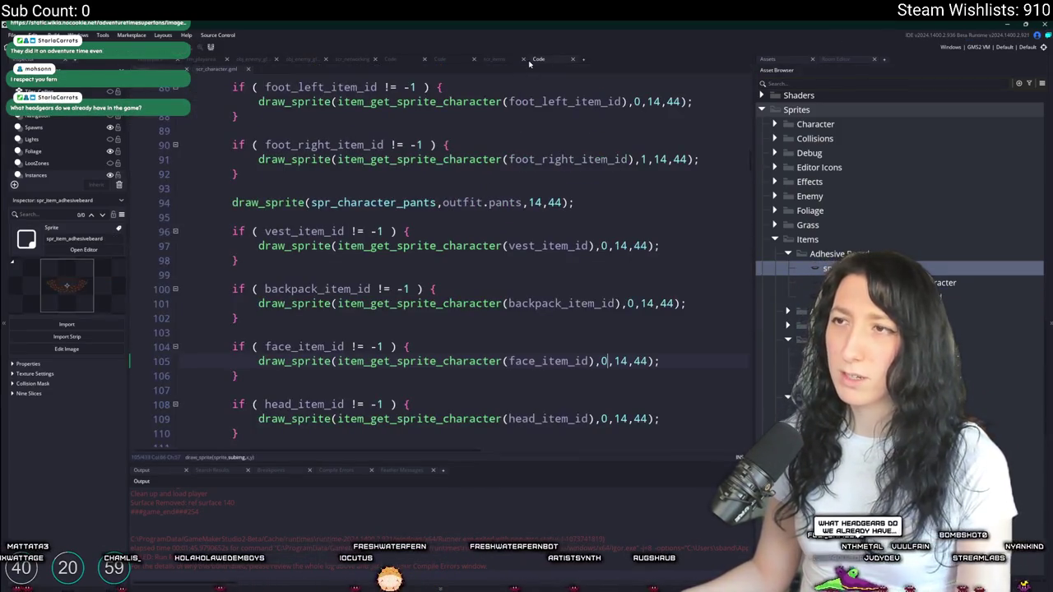
middle_click(535, 60)
Insert AdhesiveBeard into the scr_items item ID enum right after BunnyEars.
left_click(494, 60)
key("Return")
type("BunnyEars,")
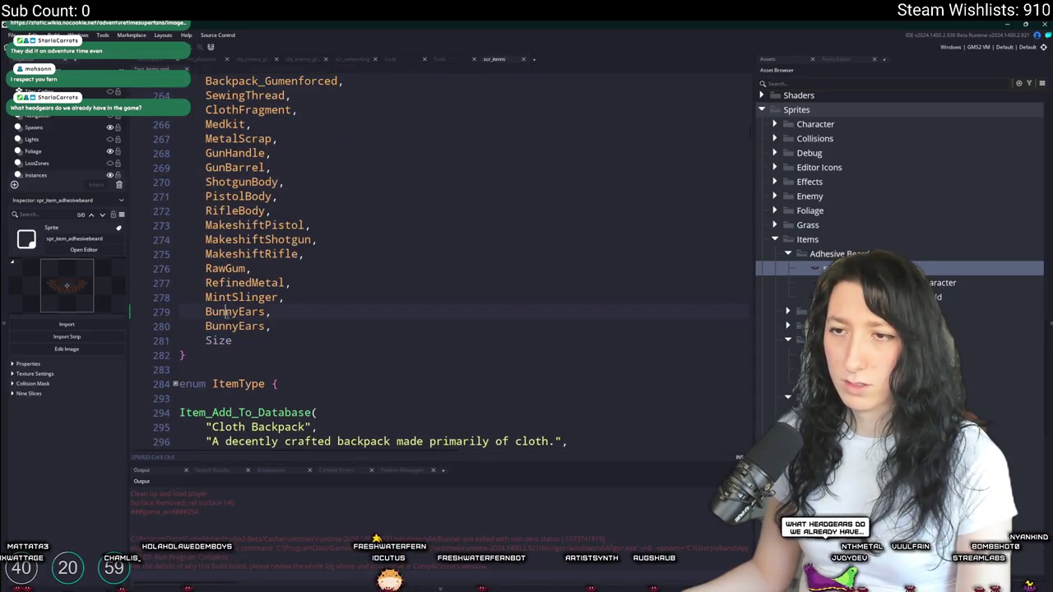
key("ctrl+BackSpace")
type("AdhesiveBeard,")
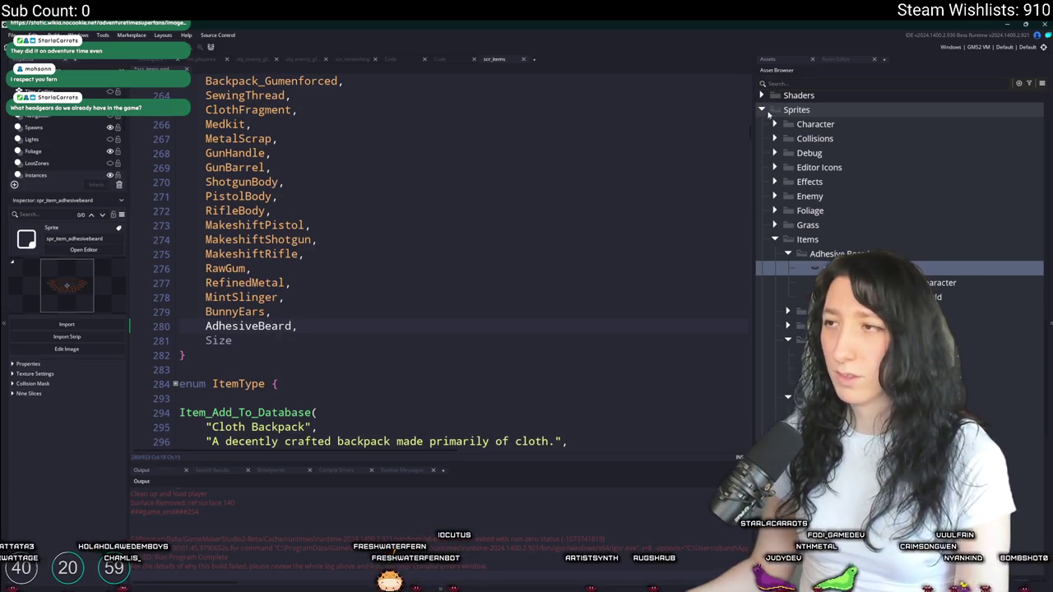
key("ctrl+End")
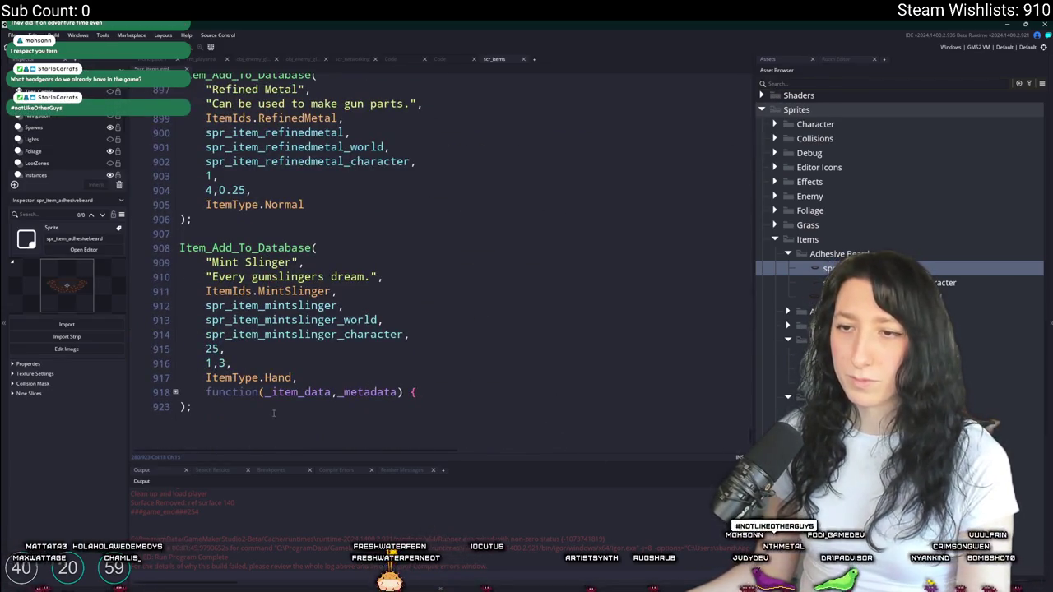
Find the Bunny Ears Item_Add_To_Database block in scr_items and duplicate it.
scroll(274, 413, "up", 2)
left_click(232, 324)
scroll(329, 304, "up", 5)
left_click(460, 285)
type("BunnyEar")
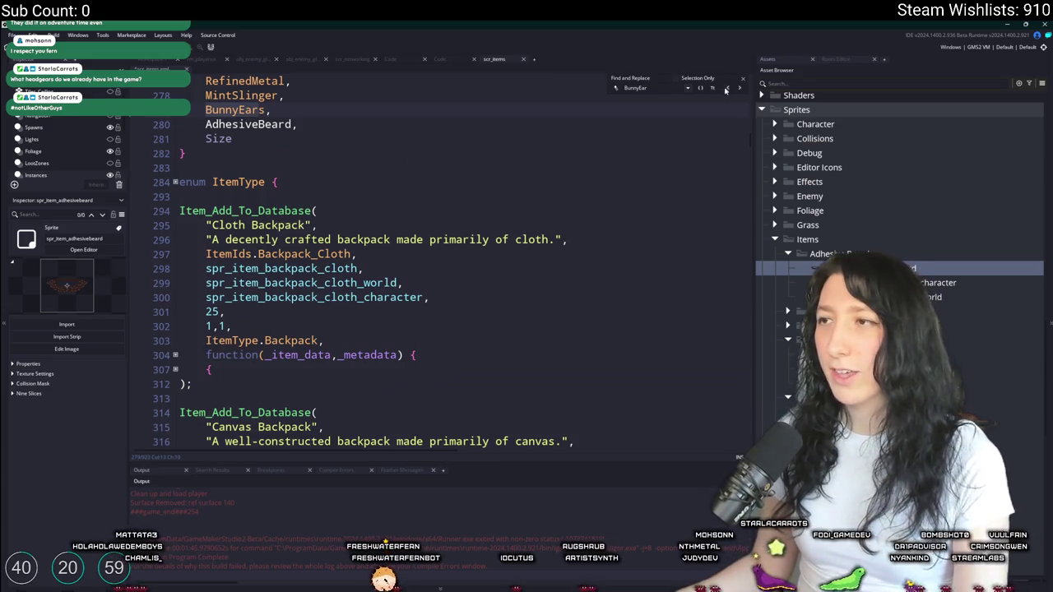
left_click(740, 89)
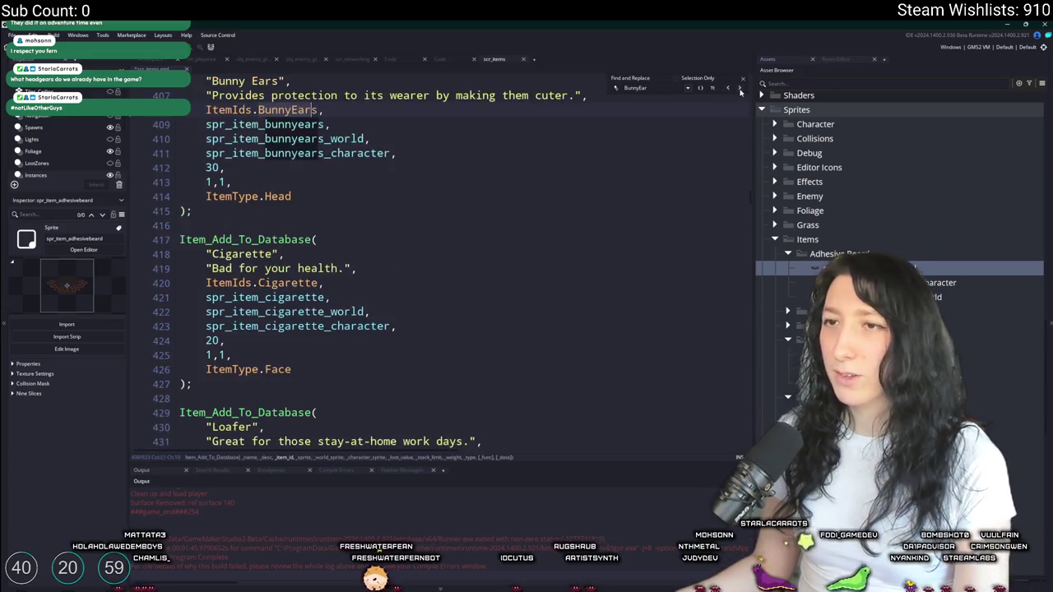
key("Escape")
scroll(329, 247, "up", 4)
left_click(300, 377)
left_click_drag(301, 377, 179, 217)
key("ctrl+d")
Check project references to ItemIds.Cigarette and delete the Cigarette item entry.
scroll(277, 336, "down", 5)
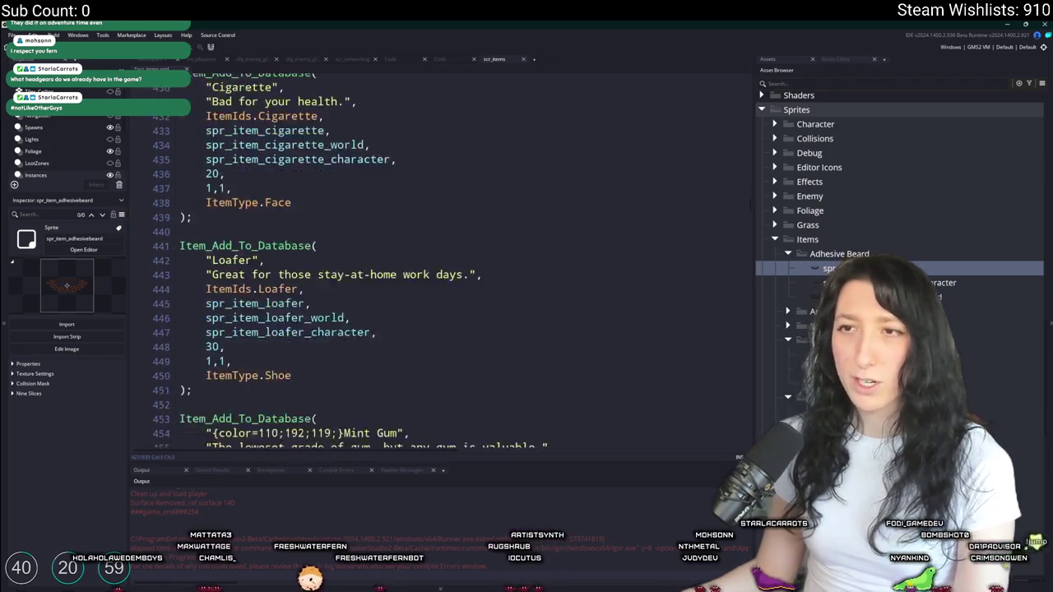
scroll(277, 336, "up", 3)
left_click(307, 247)
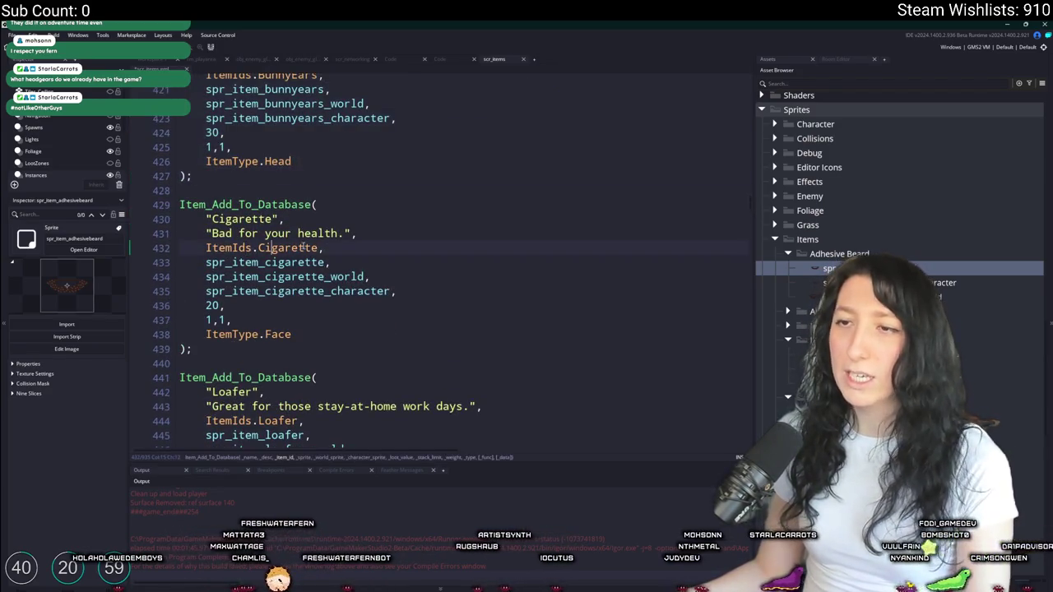
double_click(307, 247)
key("ctrl+shift+f")
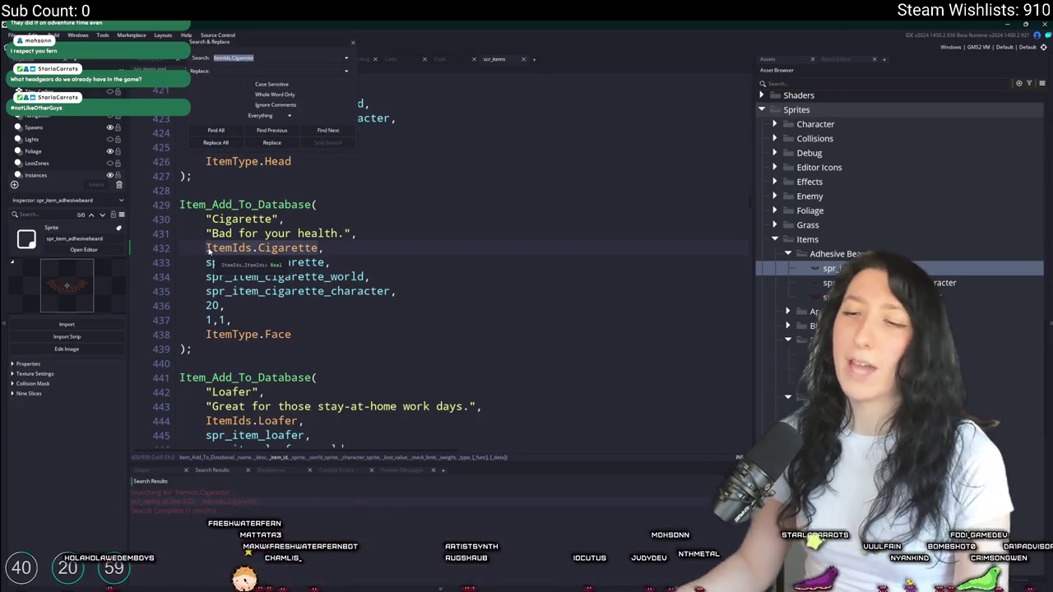
key("Return")
scroll(352, 370, "up", 3)
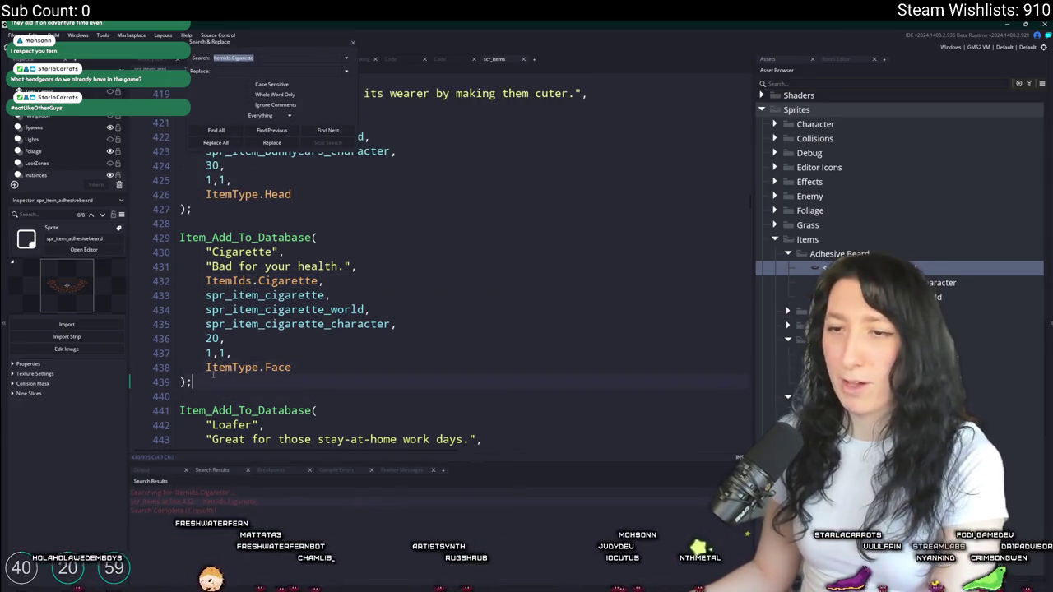
left_click_drag(194, 431, 201, 272)
key("ctrl+v")
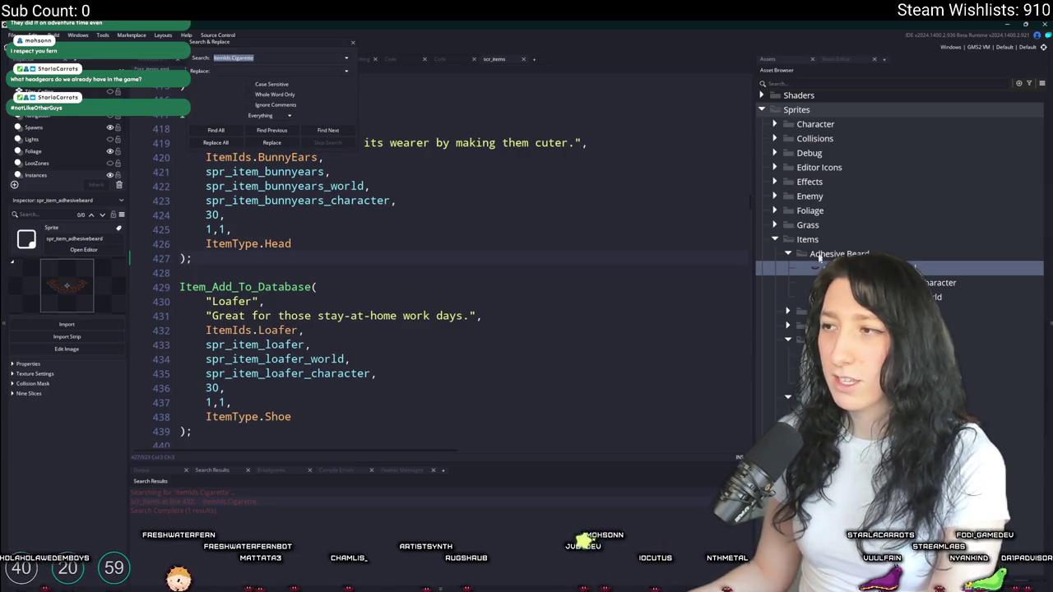
scroll(790, 363, "down", 2)
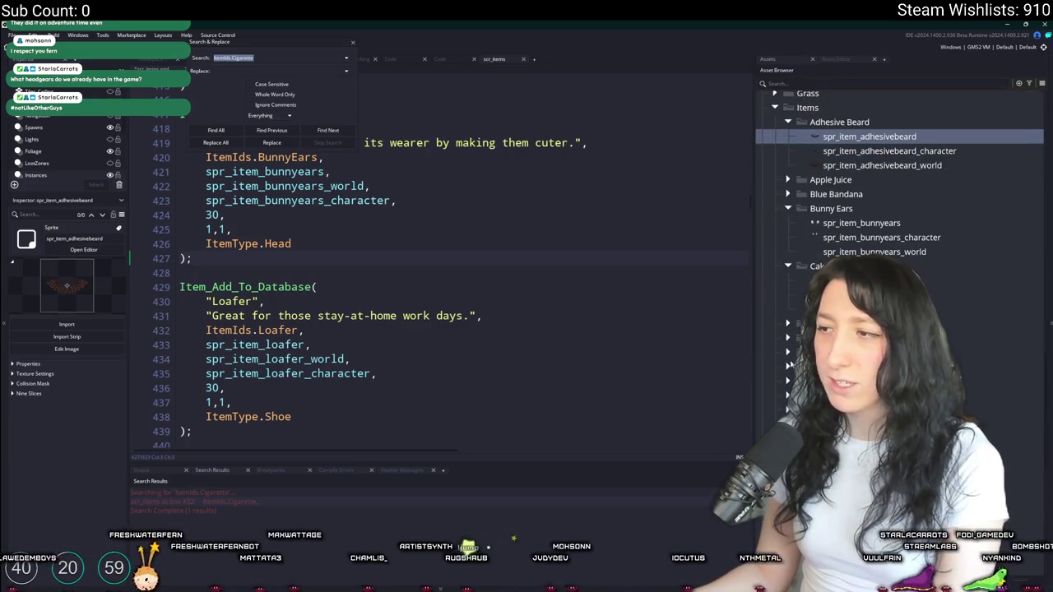
Look inside an item sprite folder in the assets, then close the search and replace window.
left_click(789, 354)
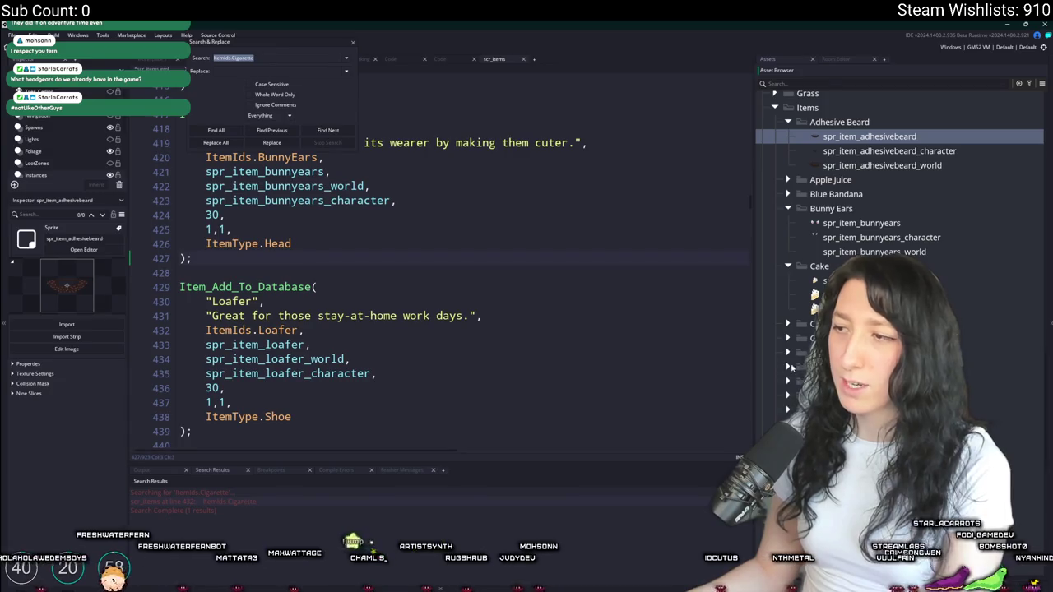
left_click(788, 338)
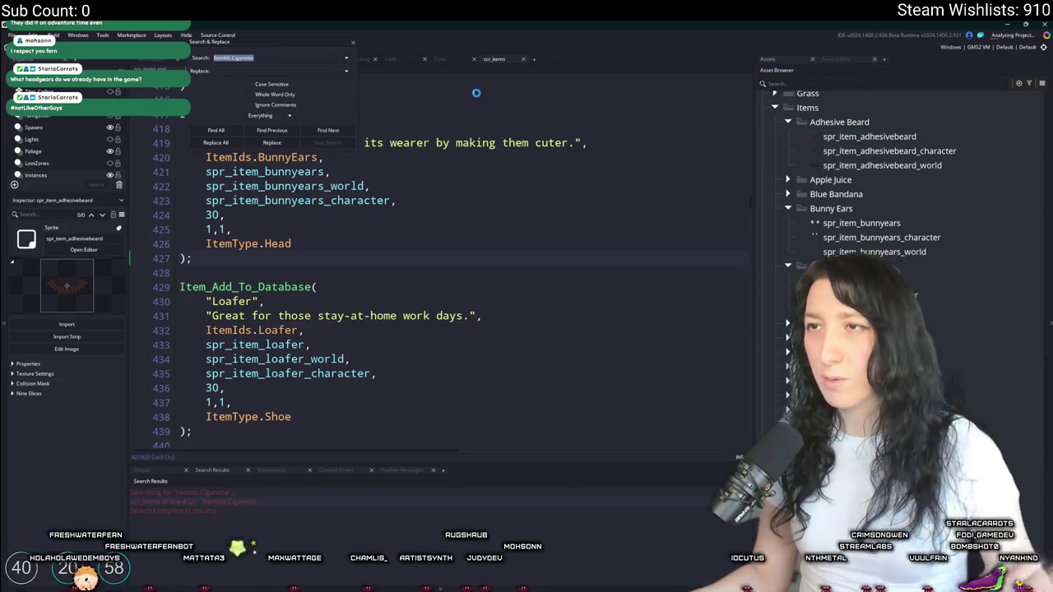
left_click(352, 43)
scroll(303, 355, "up", 3)
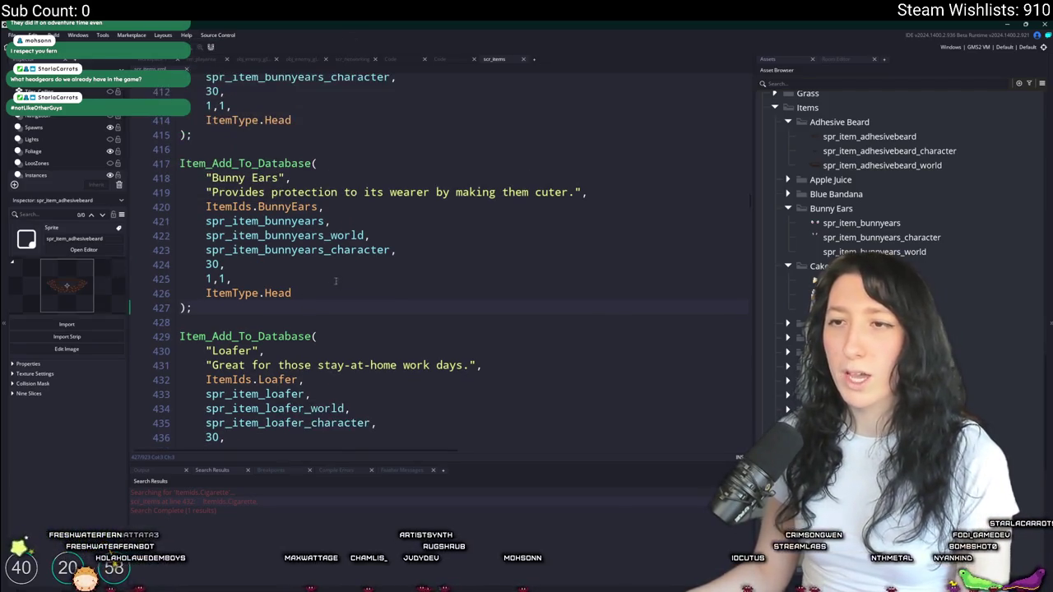
Change the copied entry's item ID from BunnyEars to AdhesiveBeard.
left_click(262, 342)
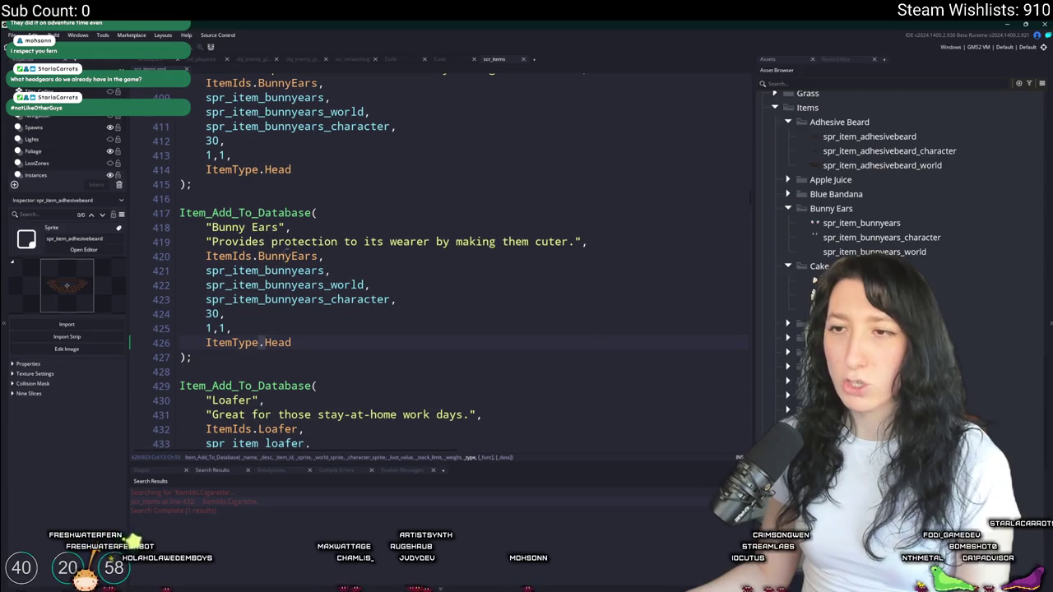
left_click(285, 271)
double_click(285, 256)
type("spr_item_adhesivebeard")
key("ctrl+z")
key("BackSpace")
type("A")
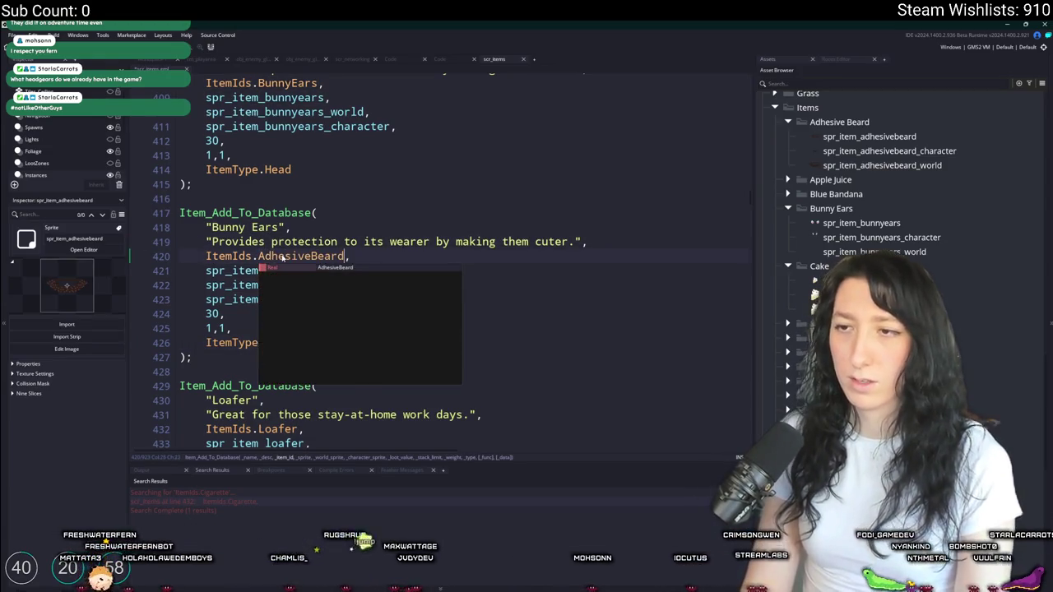
key("Return")
Change the copied entry's item type from Head to Face.
double_click(277, 342)
type("ace")
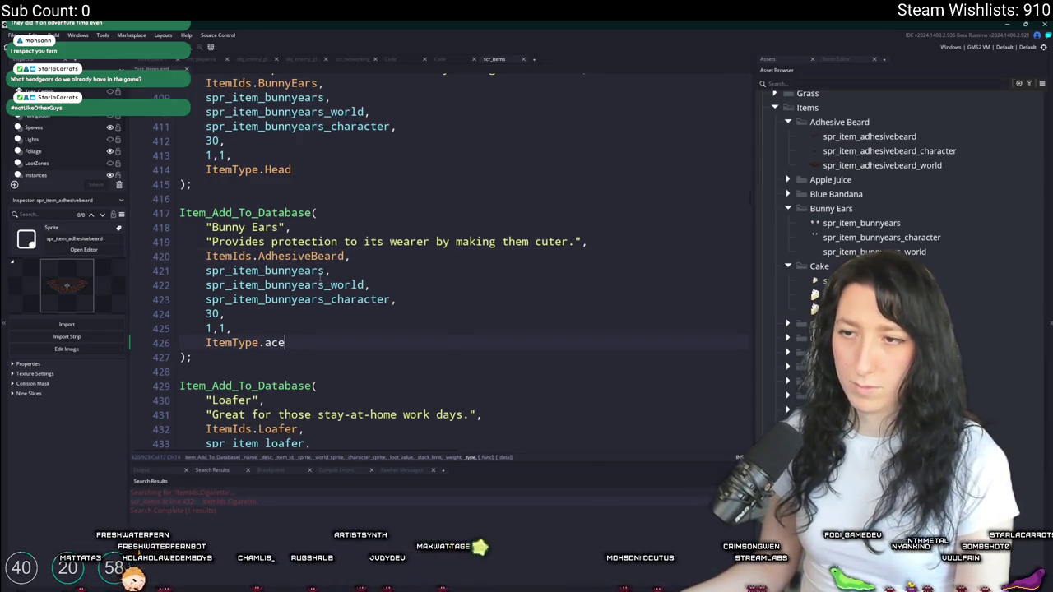
key("BackSpace")
key("BackSpace")
key("BackSpace")
type("Fa")
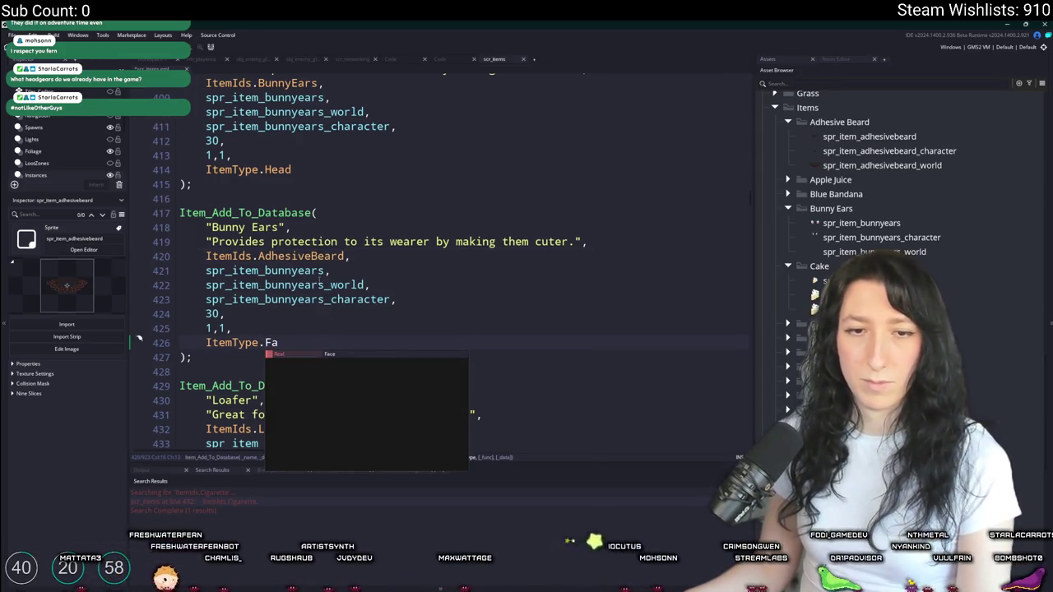
key("Return")
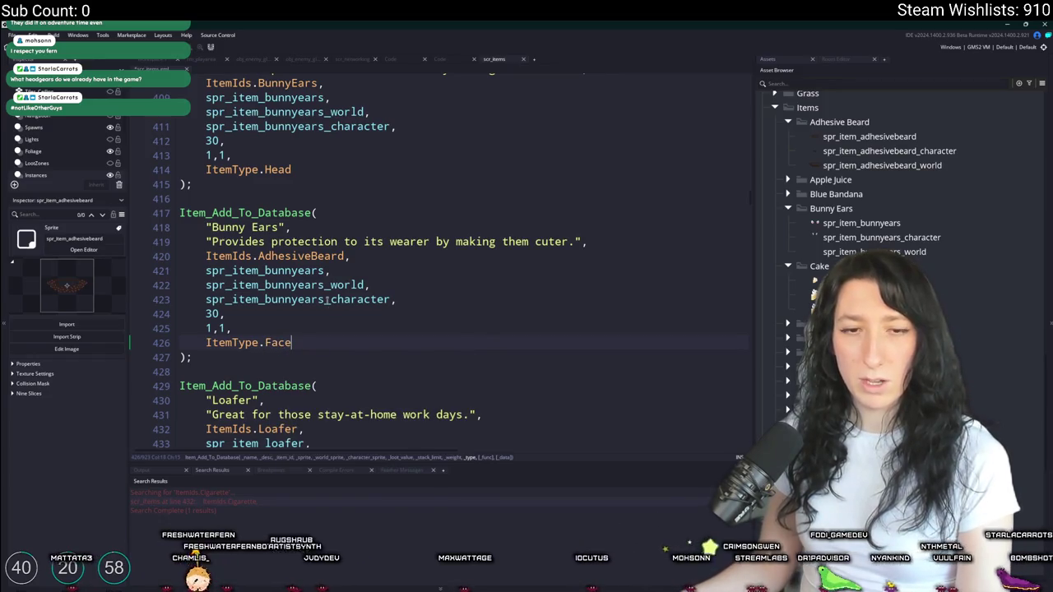
key("Up")
key("Up")
Rename the three sprite names to adhesivebeard and the item name to Adhesive Beard.
left_click(321, 270)
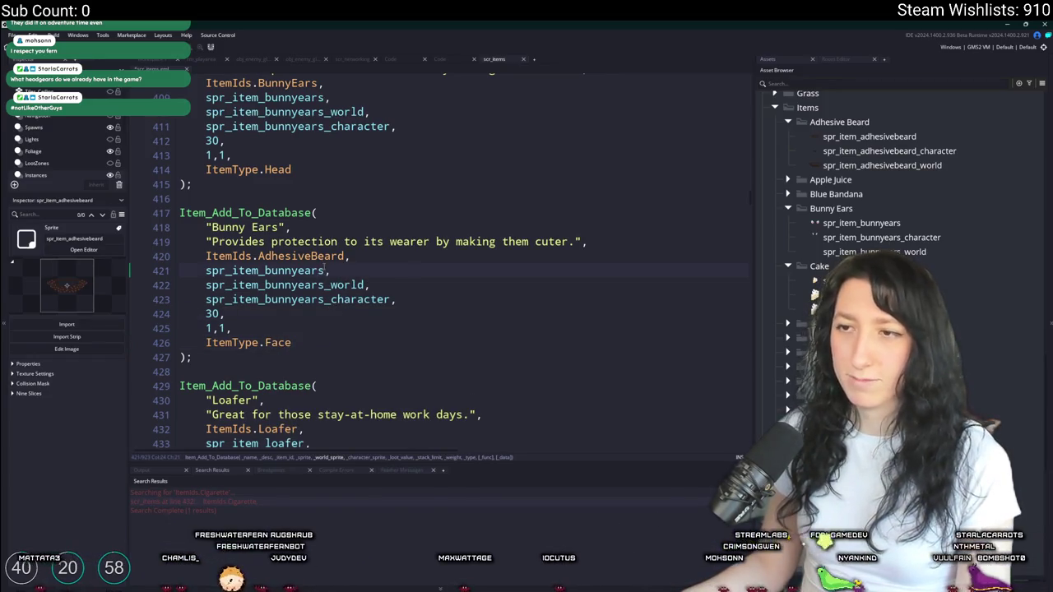
left_click_drag(326, 269, 257, 300)
type("adhesivebear")
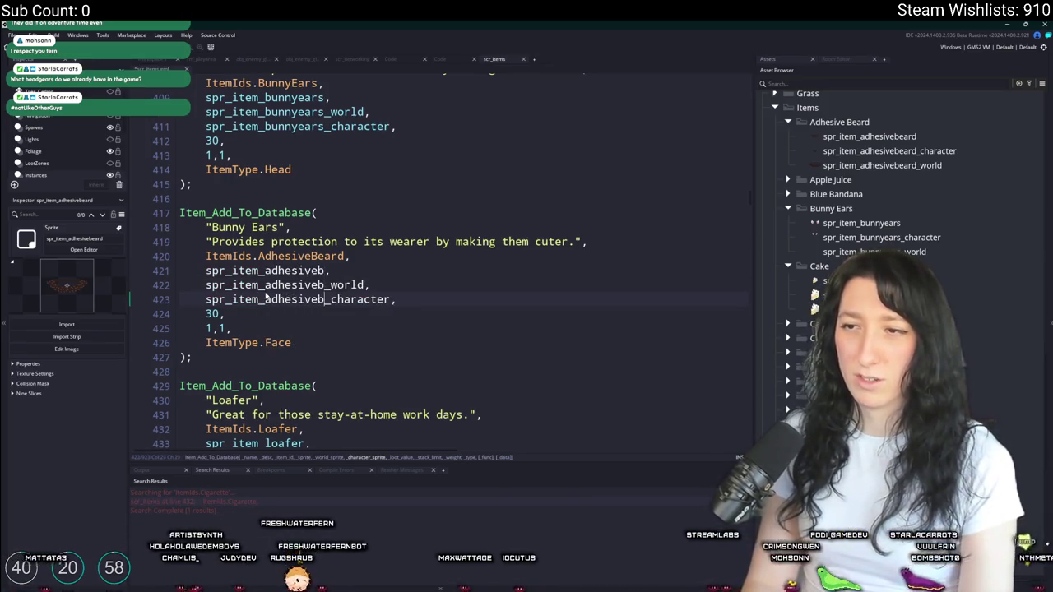
type("d")
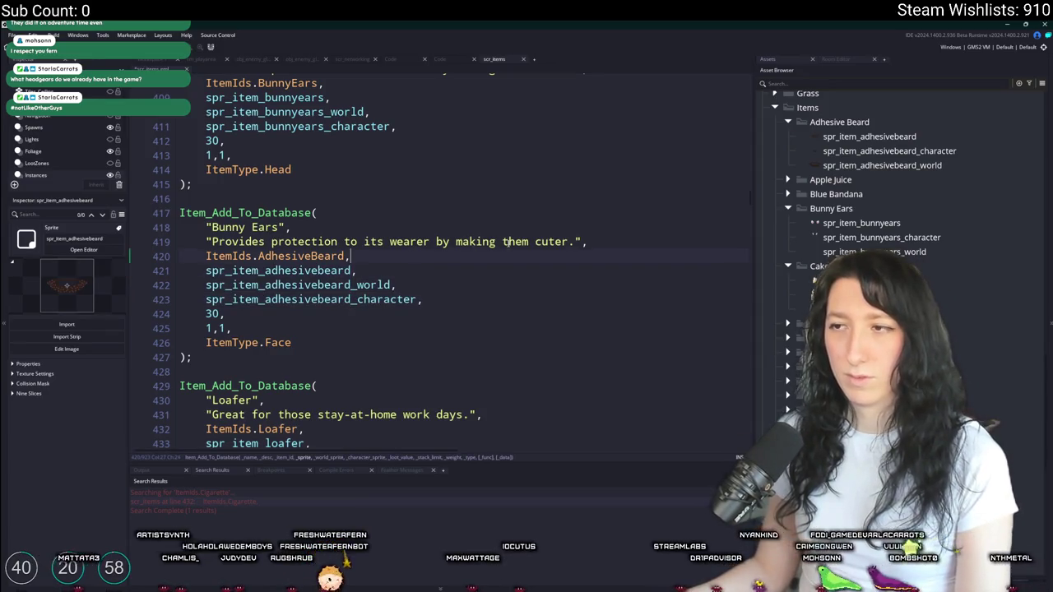
double_click(301, 256)
key("ctrl+c")
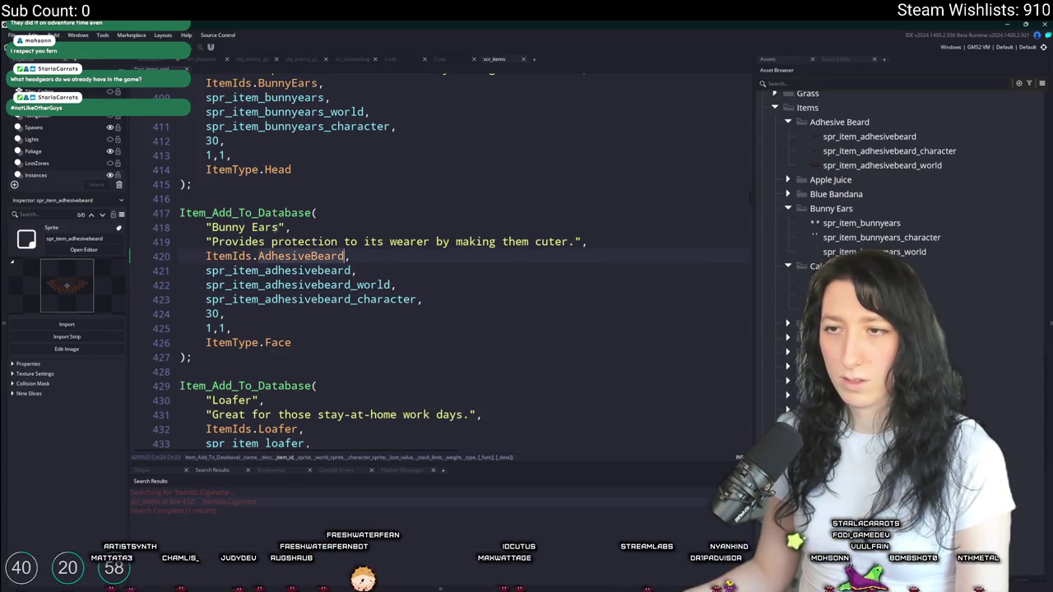
left_click_drag(280, 227, 213, 228)
key("ctrl+v")
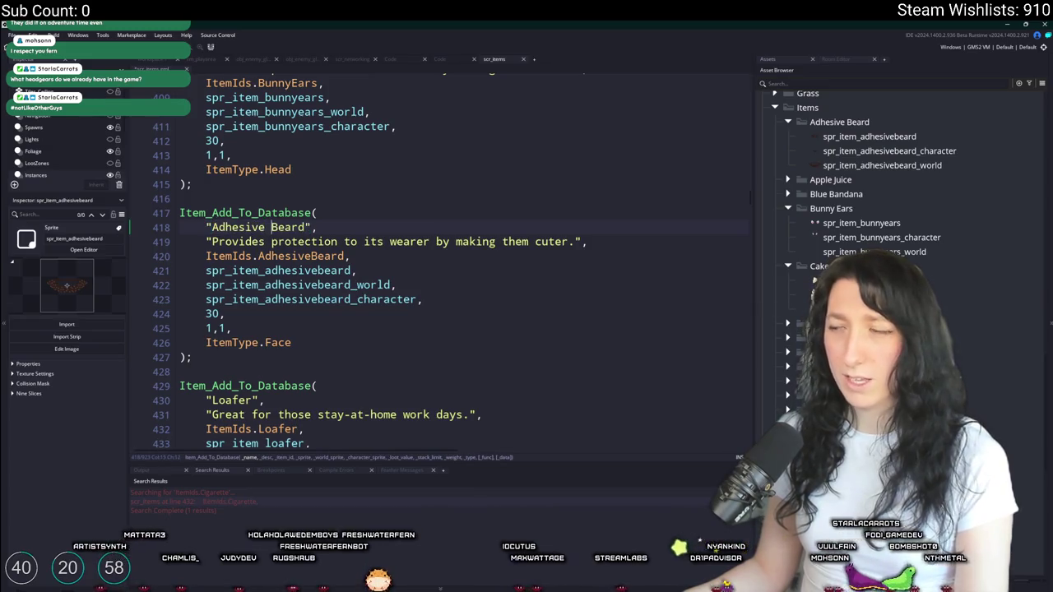
Replace the old Bunny Ears description on line 419 with 'A glue on beard so you can grow up fast.'.
scroll(897, 247, "up", 1)
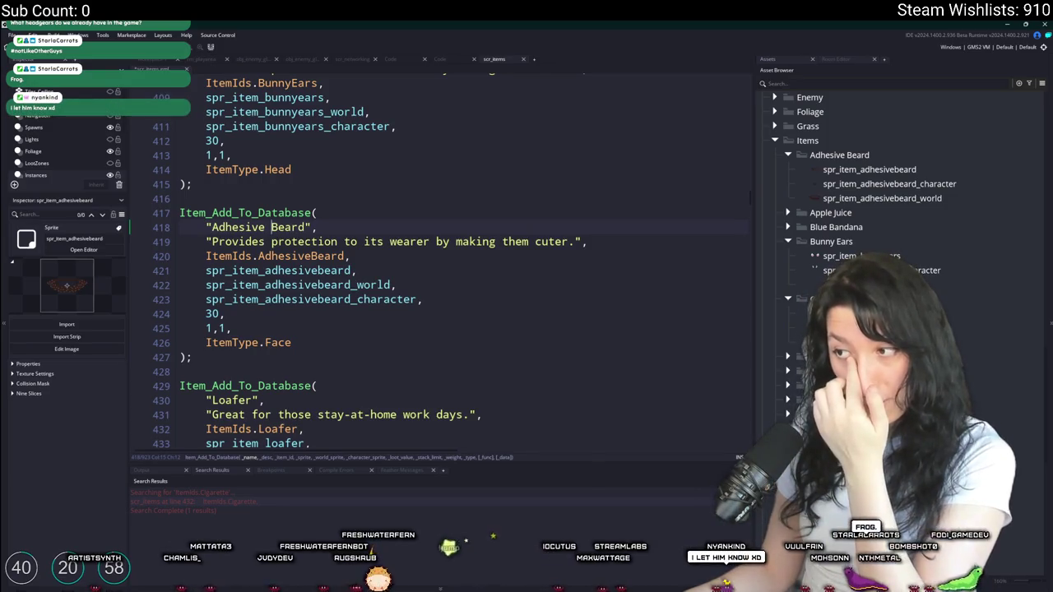
scroll(897, 247, "down", 2)
scroll(896, 247, "down", 3)
scroll(896, 247, "down", 4)
scroll(897, 247, "down", 3)
scroll(856, 247, "up", 1)
scroll(856, 246, "up", 2)
scroll(856, 247, "up", 2)
scroll(856, 247, "up", 2)
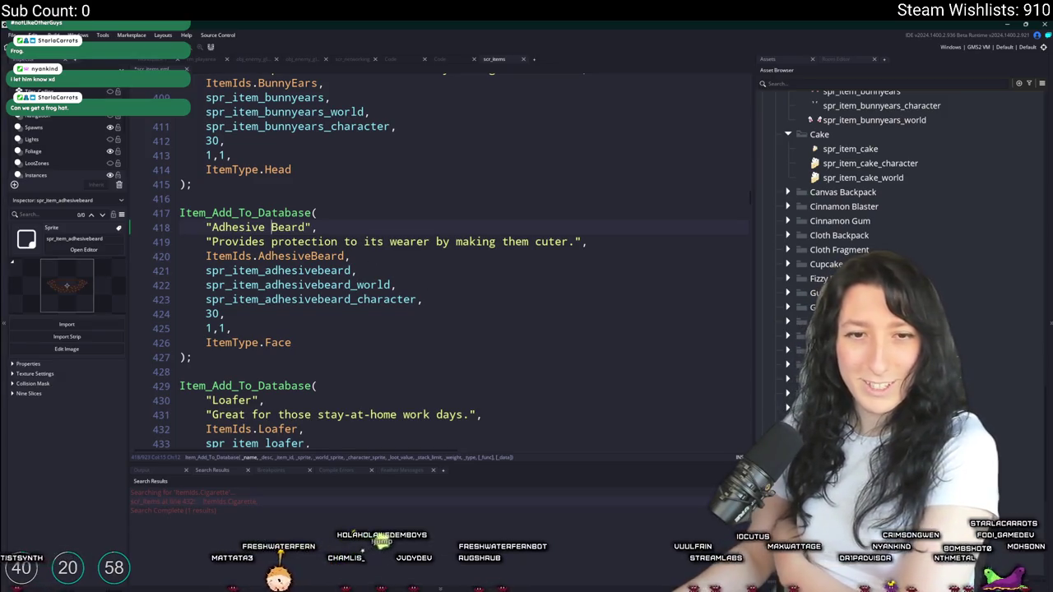
left_click(599, 246)
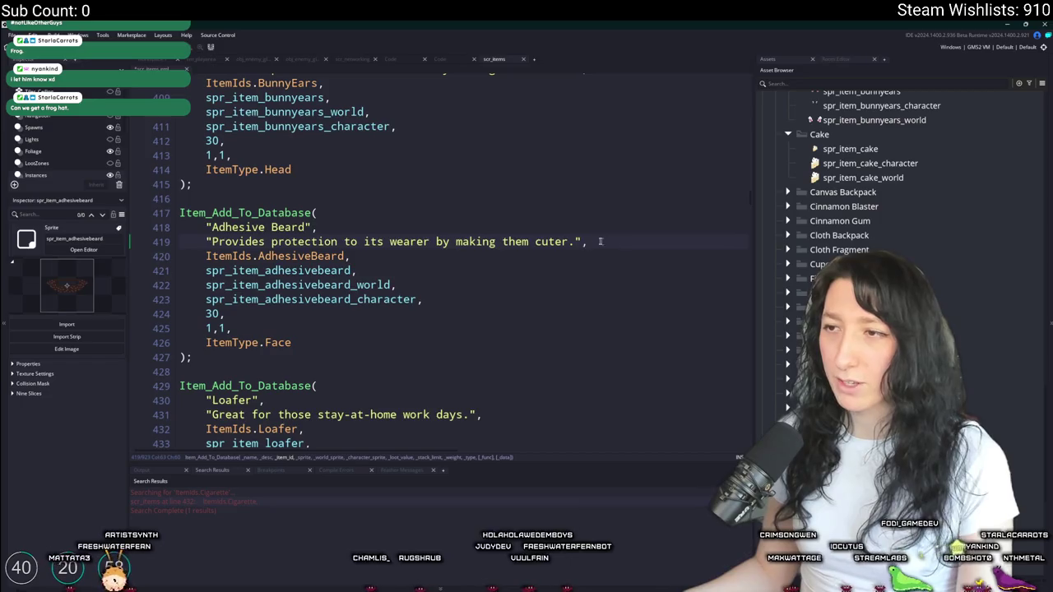
left_click_drag(579, 242, 212, 242)
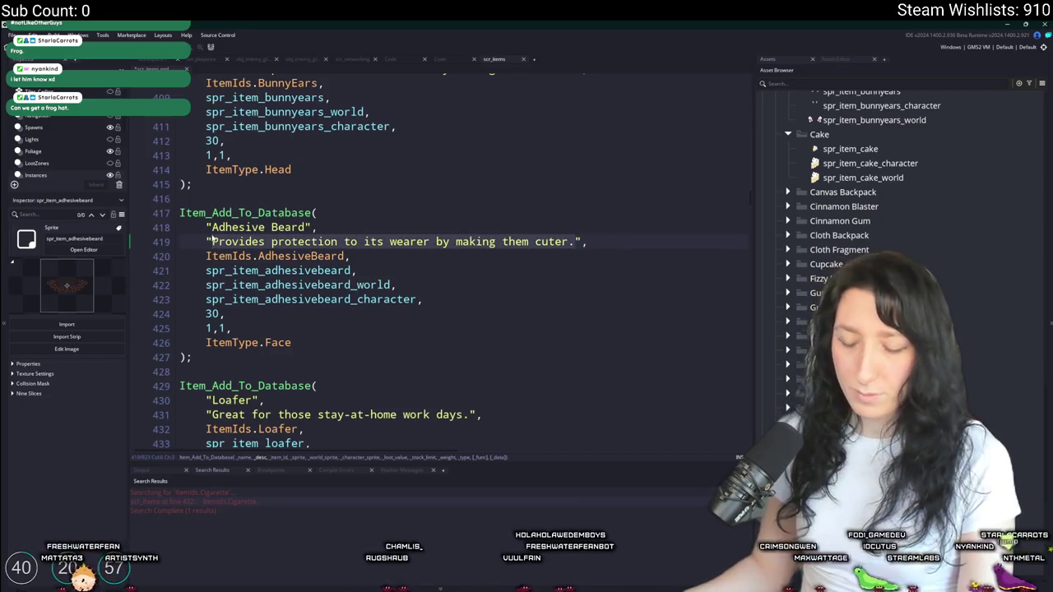
type("A glue")
key("BackSpace")
type("beard so you can grow up ")
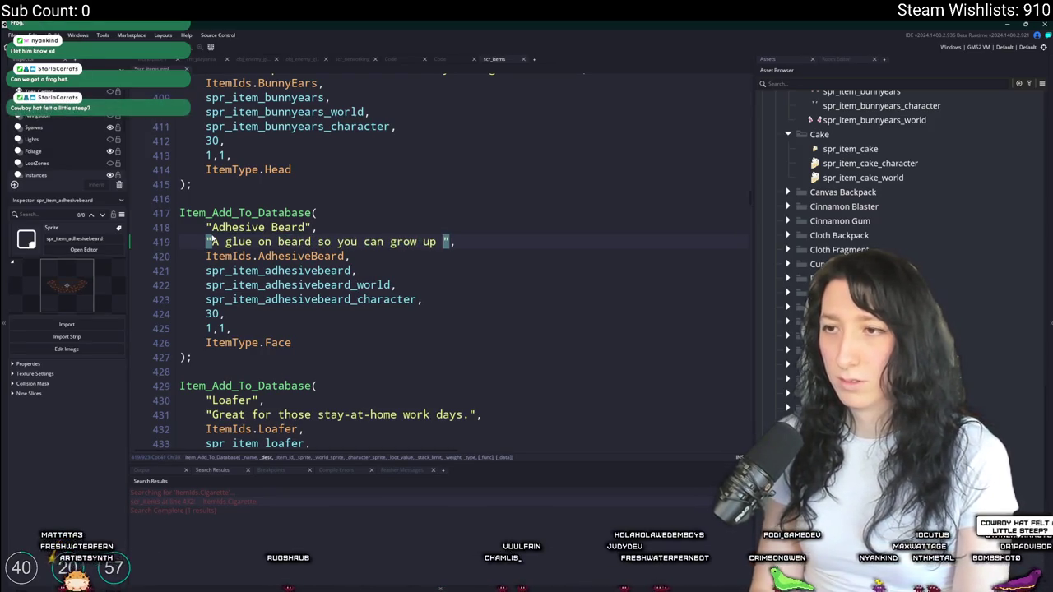
type("fast.")
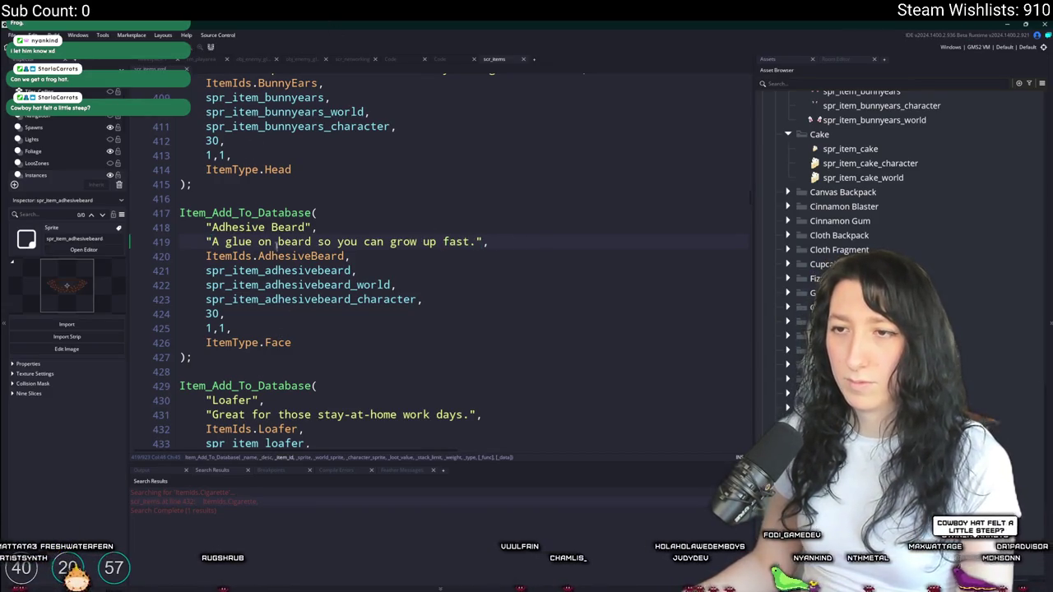
left_click(208, 257)
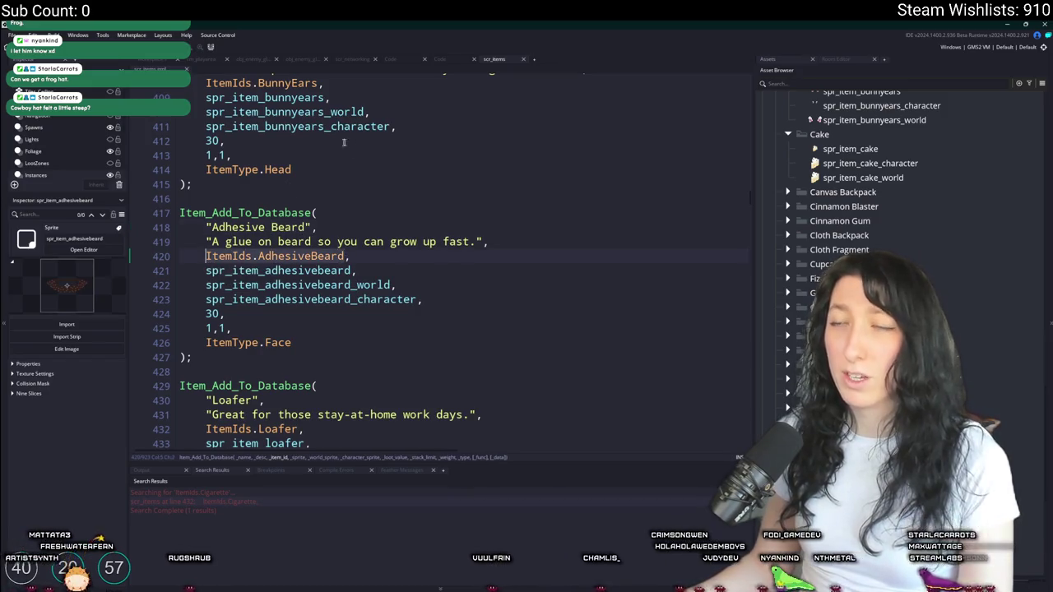
key("ctrl+Tab")
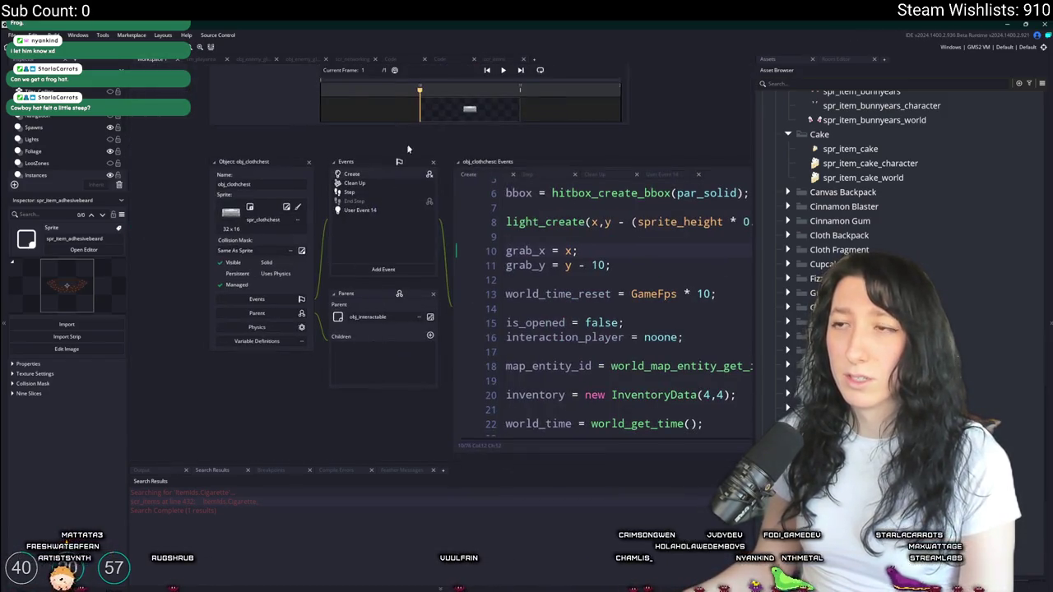
Open obj_player's Create event code in its own tab.
left_click_drag(408, 146, 389, 355)
key("ctrl+t")
type("_player")
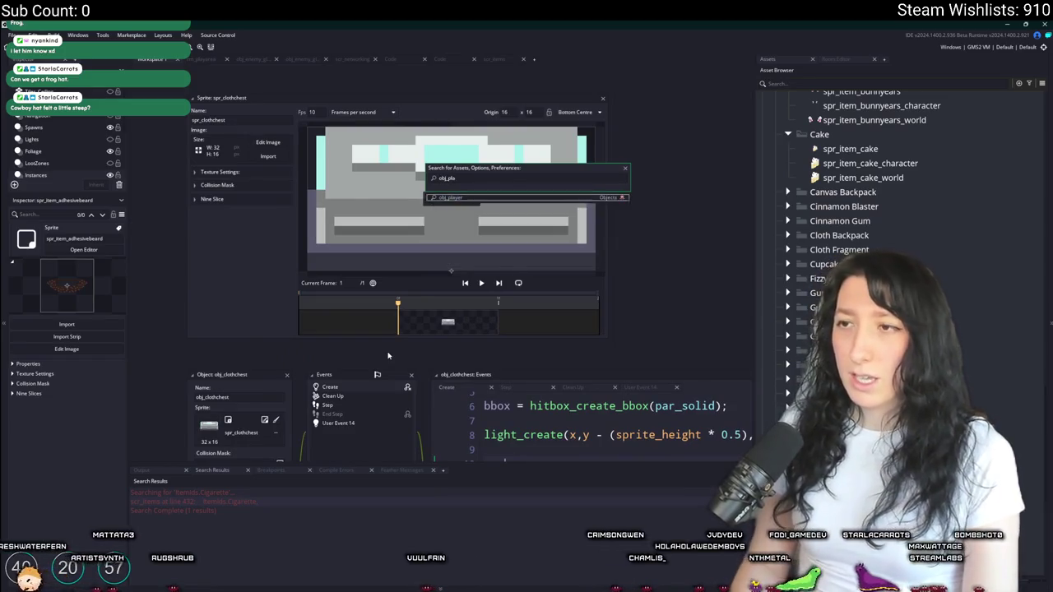
key("Return")
double_click(330, 158)
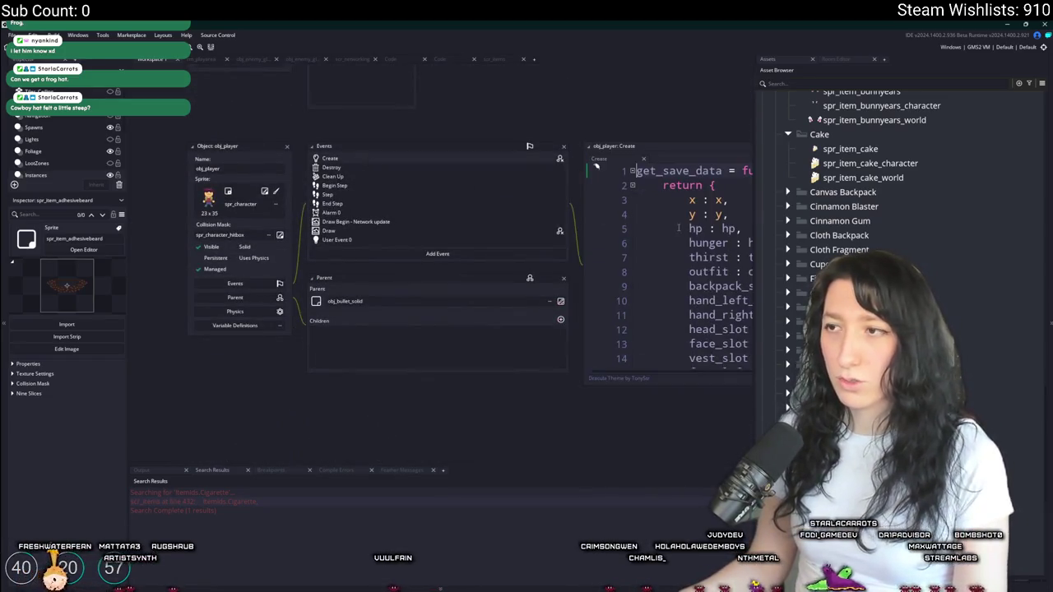
left_click(687, 146)
left_click(687, 175)
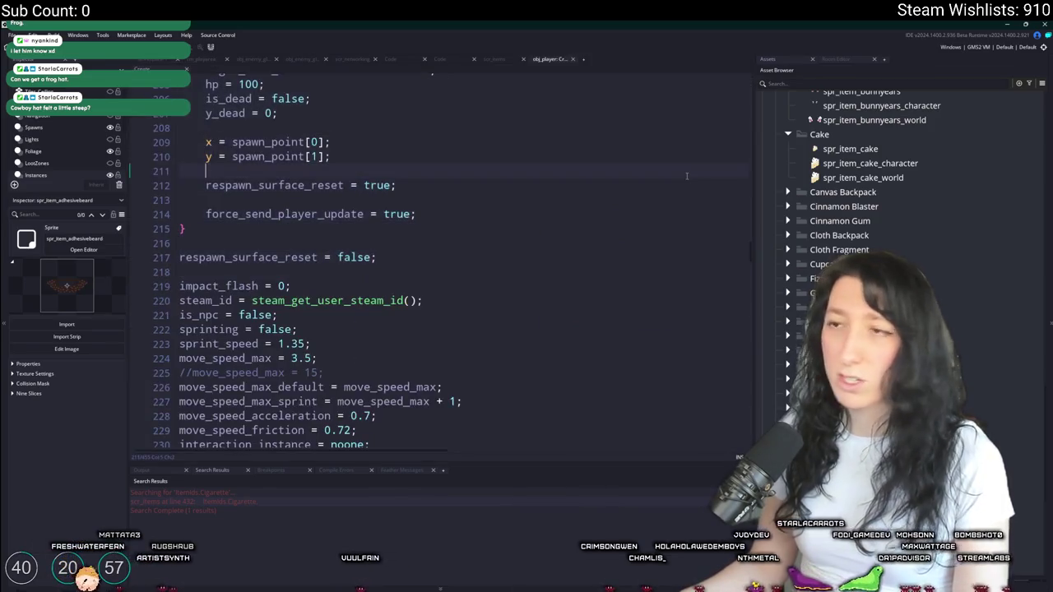
Duplicate the BunnyEars place_item line as an AdhesiveBeard starting item and run the game.
type("peashoo")
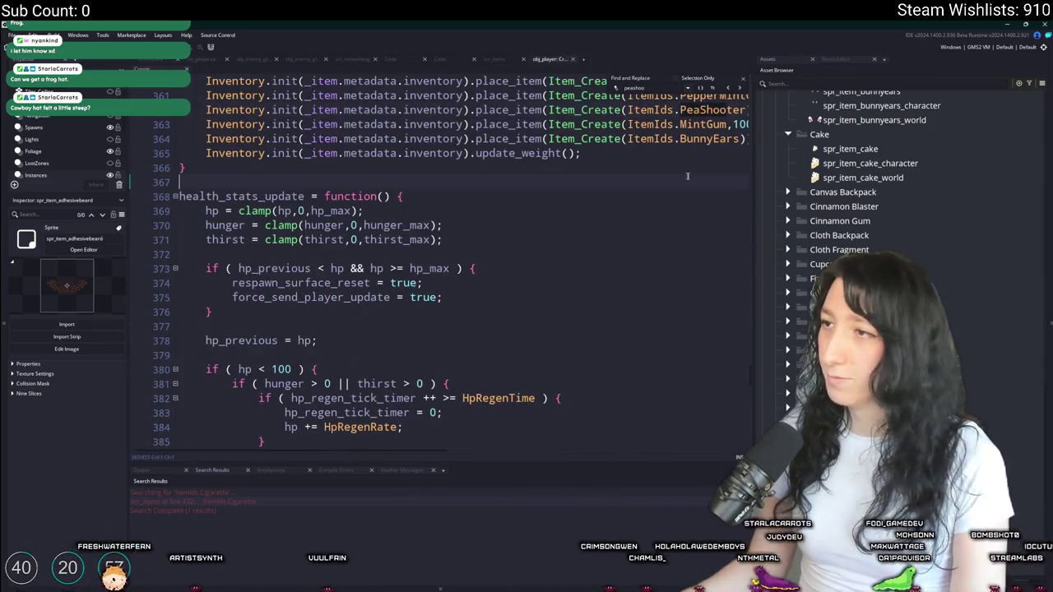
key("Up")
key("Up")
key("Up")
key("End")
key("ctrl+d")
left_click(647, 186)
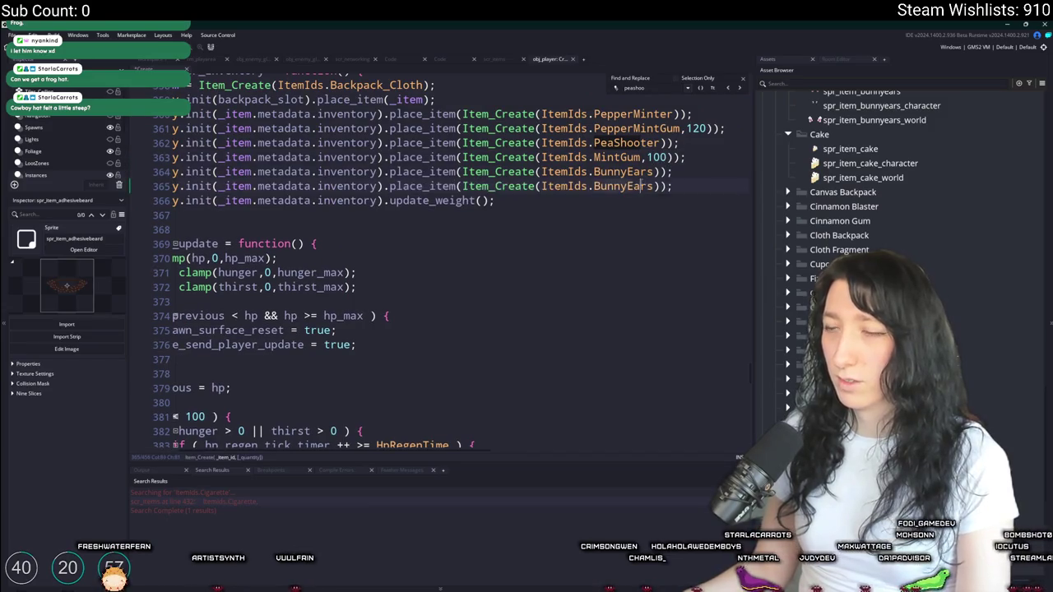
key("ctrl+z")
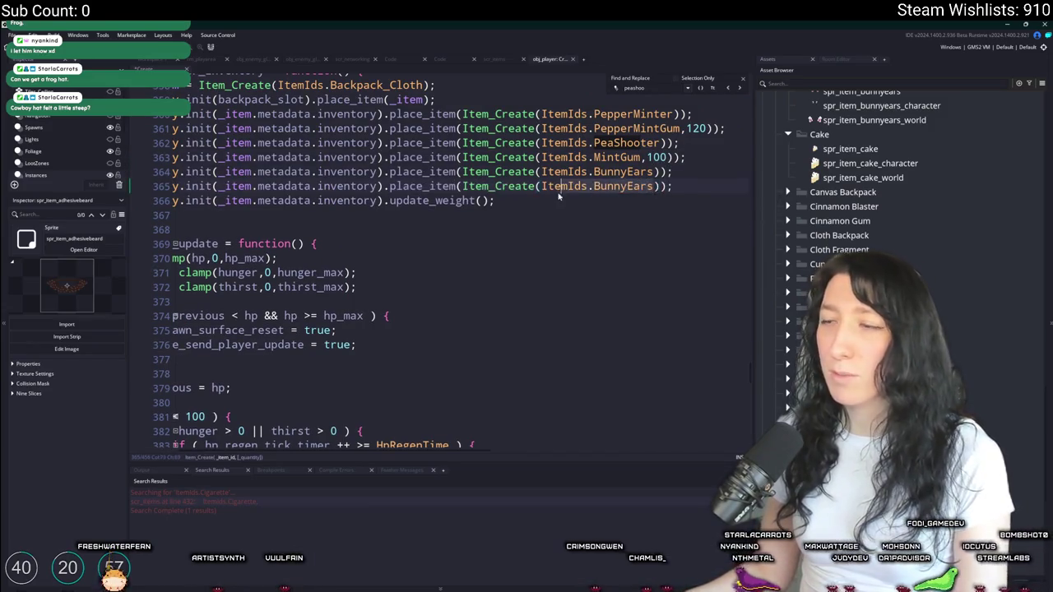
key("F5")
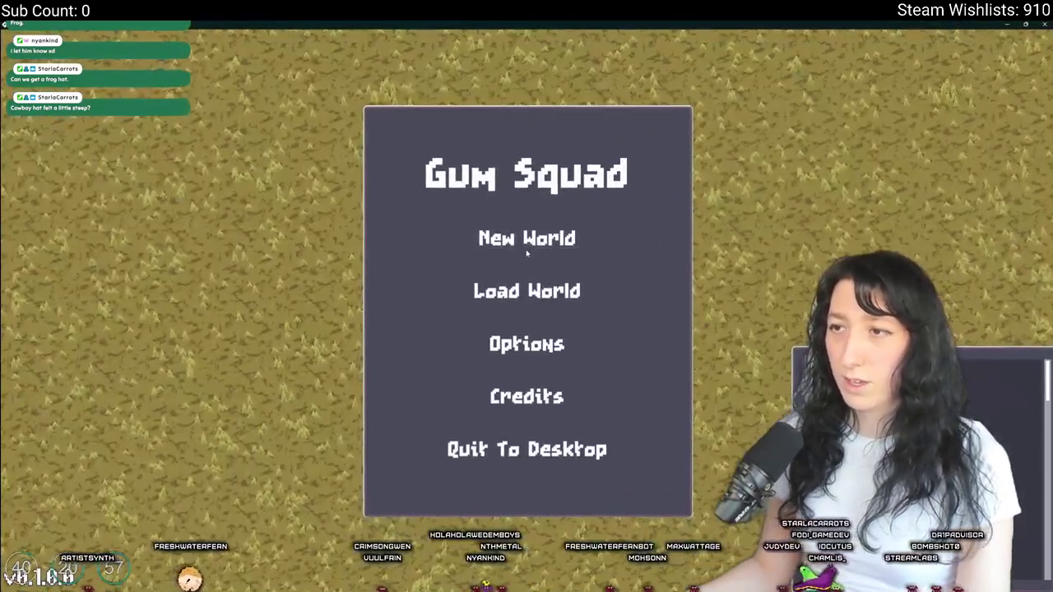
Create a new world lobby, equip the Adhesive Beard and Bunny Ears, then quit the game.
left_click(527, 238)
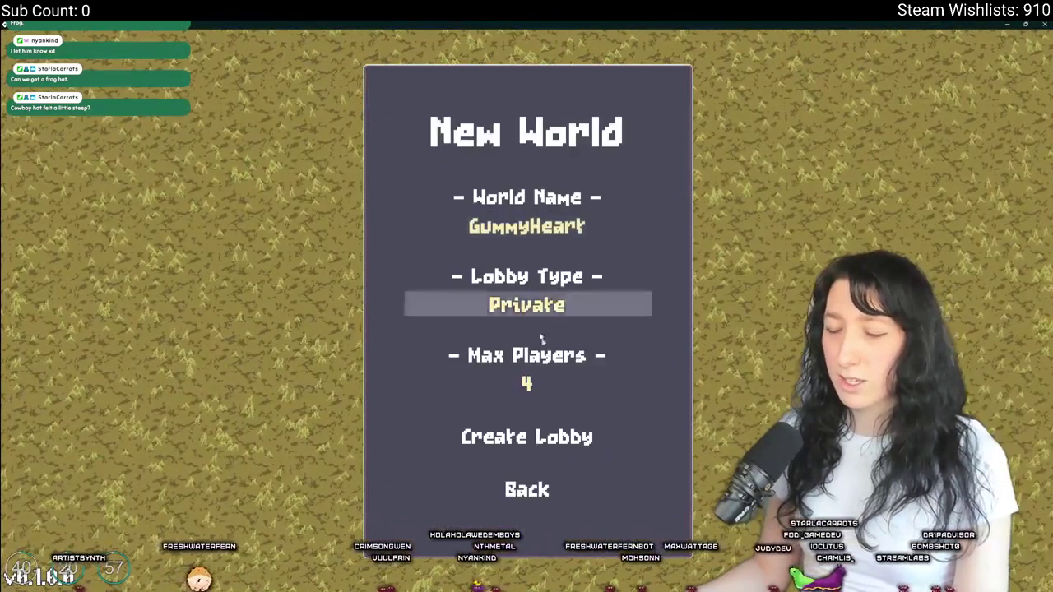
left_click(496, 437)
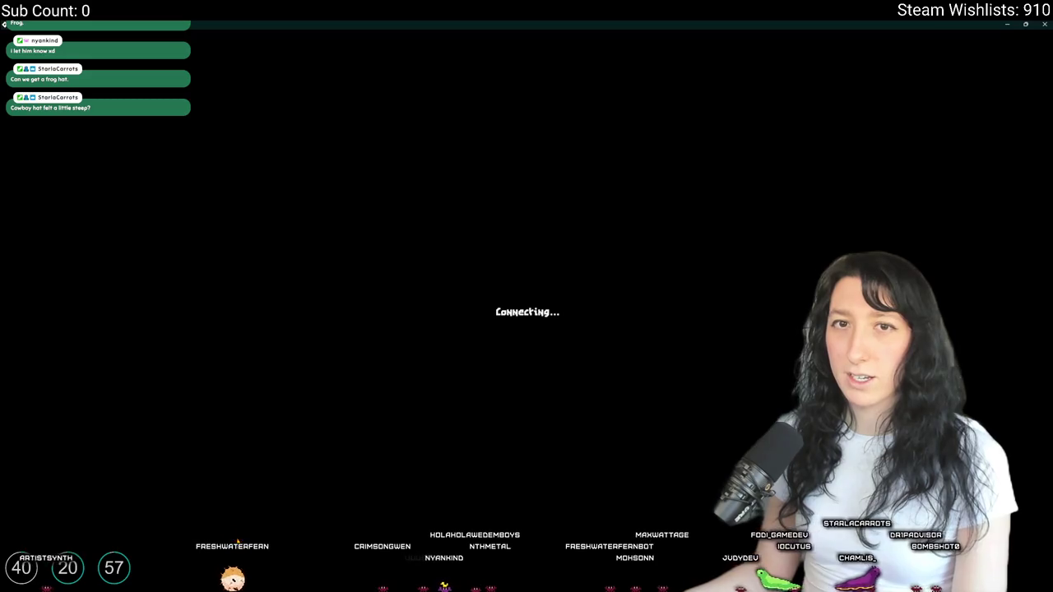
key("Tab")
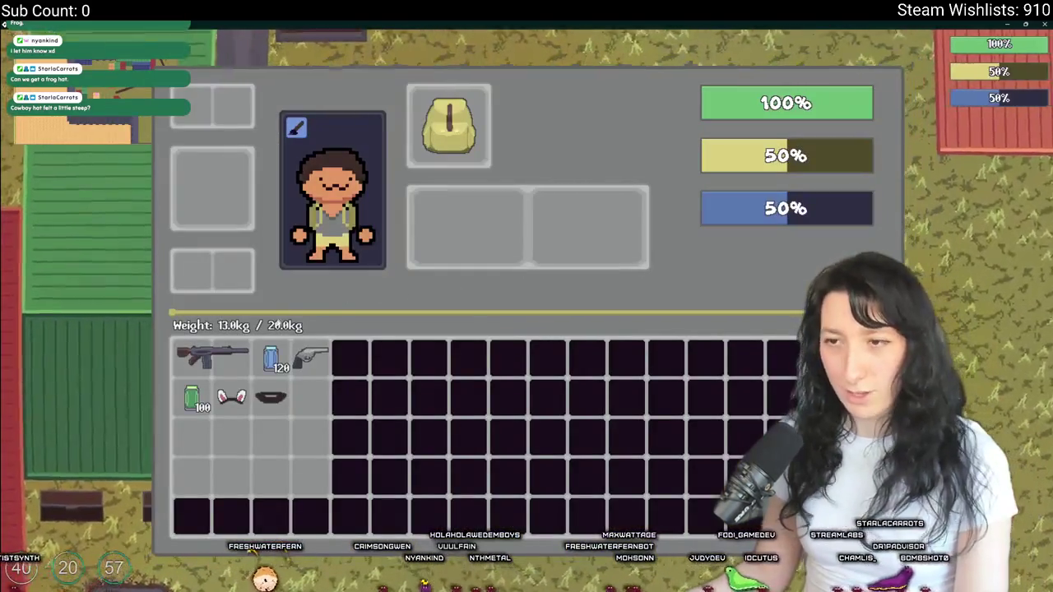
left_click(271, 398)
left_click(231, 397)
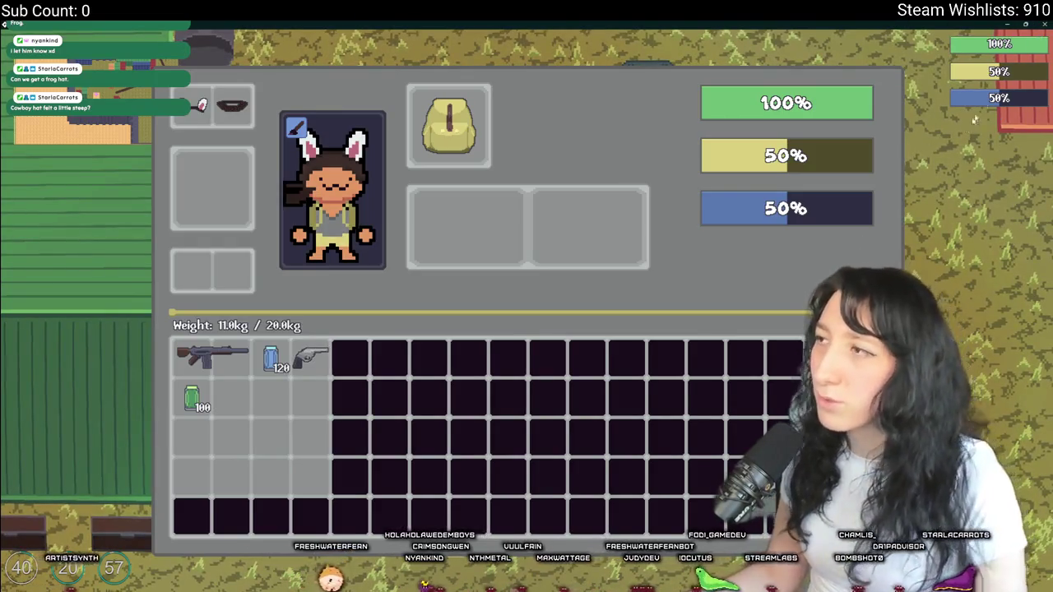
key("alt+F4")
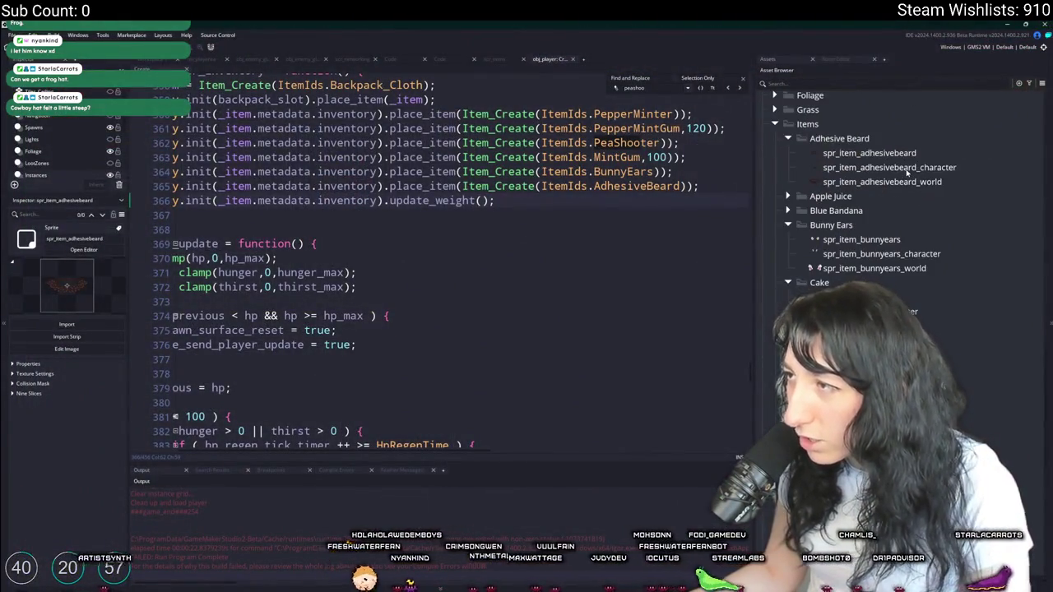
Set spr_item_adhesivebeard_character's origin to Bottom Centre (14, 44) and rerun the game.
double_click(908, 170)
left_click(708, 154)
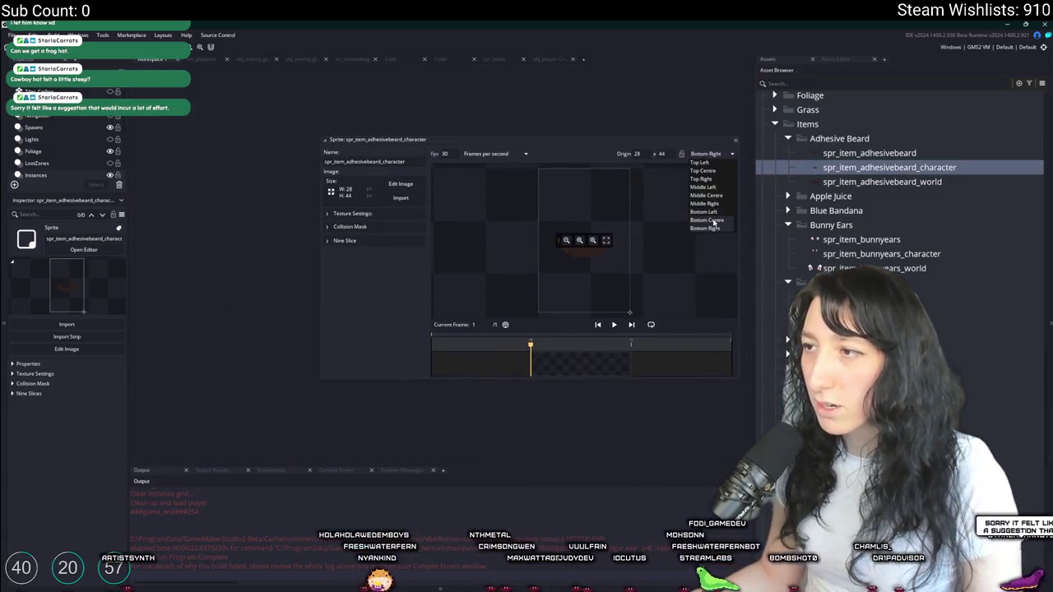
key("F5")
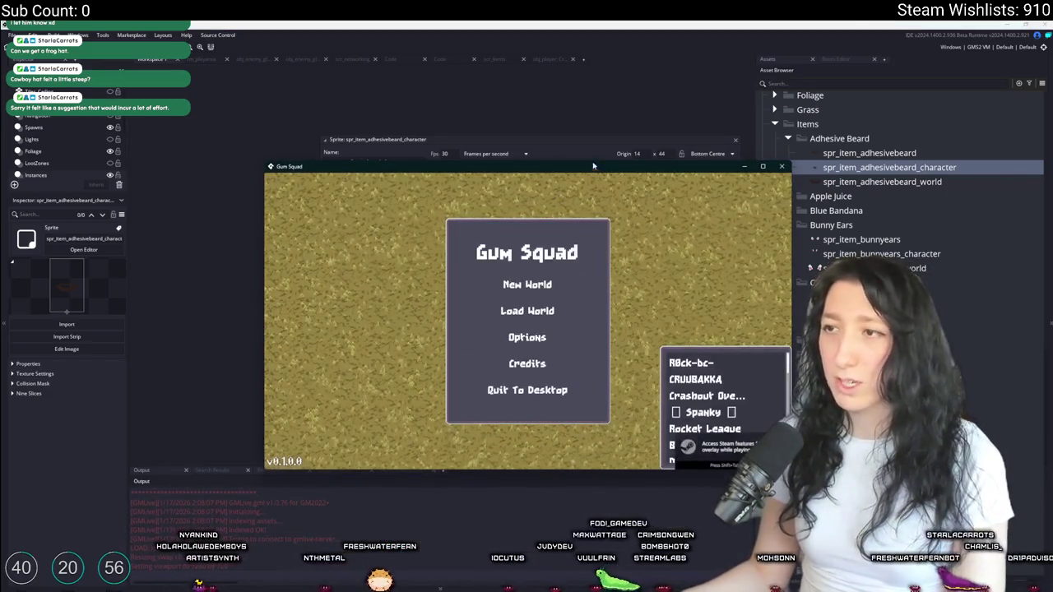
Maximise the game window, enter a new world, and open the inventory.
double_click(593, 165)
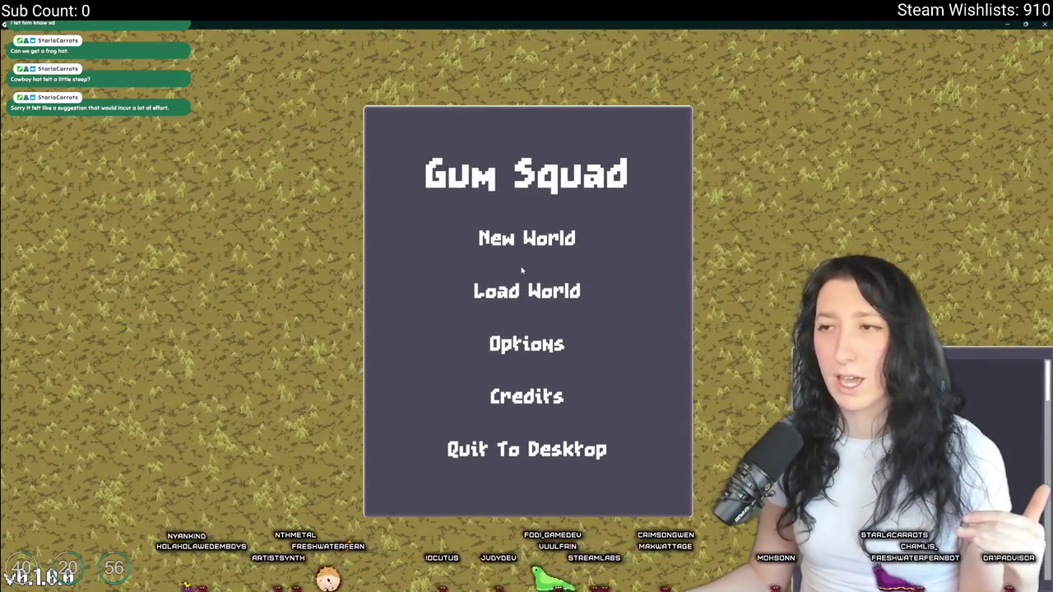
left_click(523, 240)
left_click(521, 430)
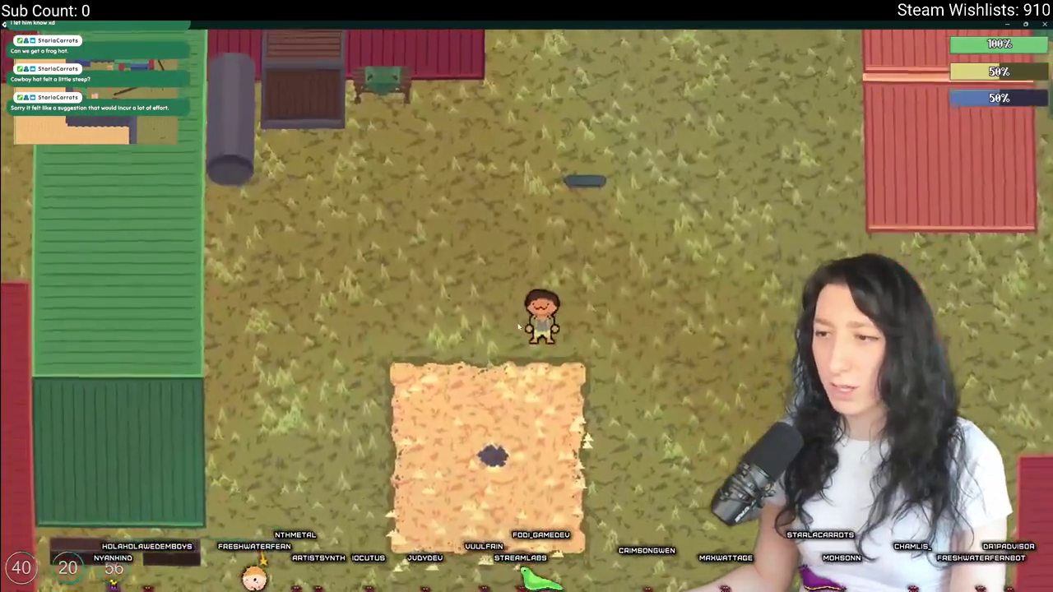
key("Tab")
Equip the beard and bunny ears, then set Mouth 6 in the Customize dialog.
left_click(271, 397)
left_click(231, 397)
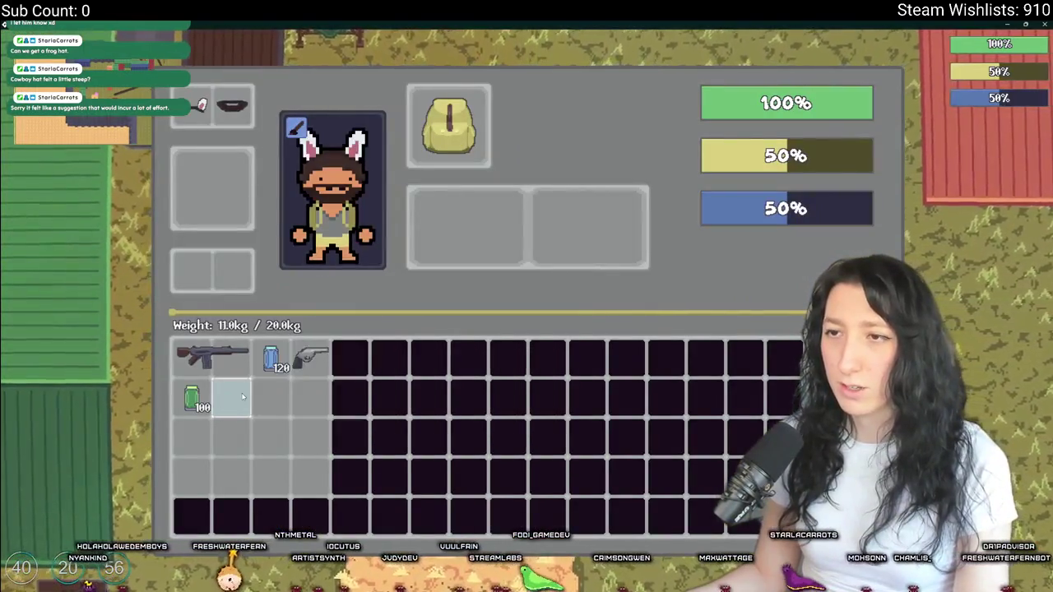
key("c")
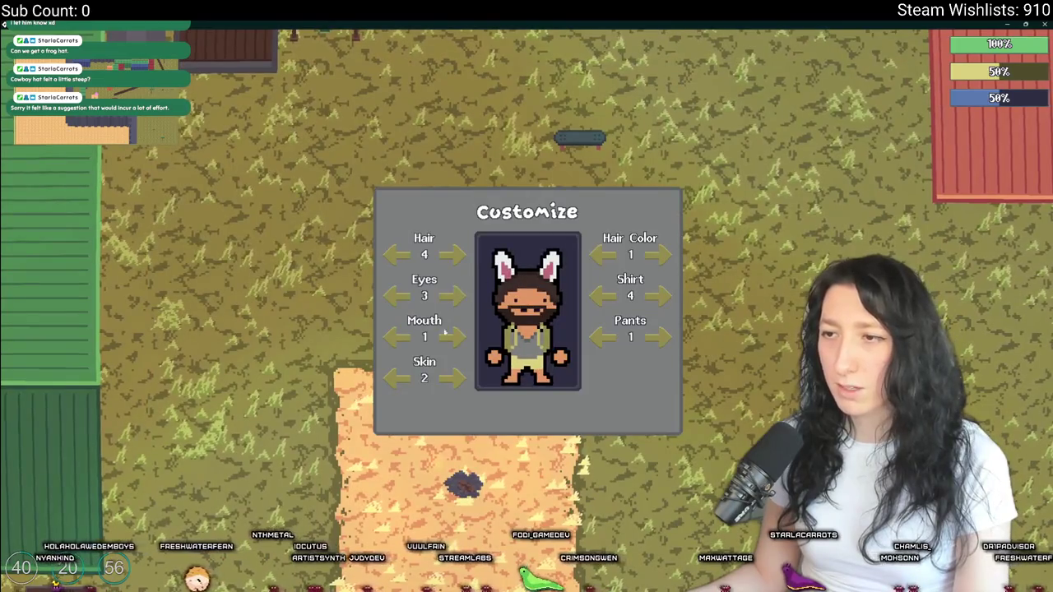
left_click(447, 339)
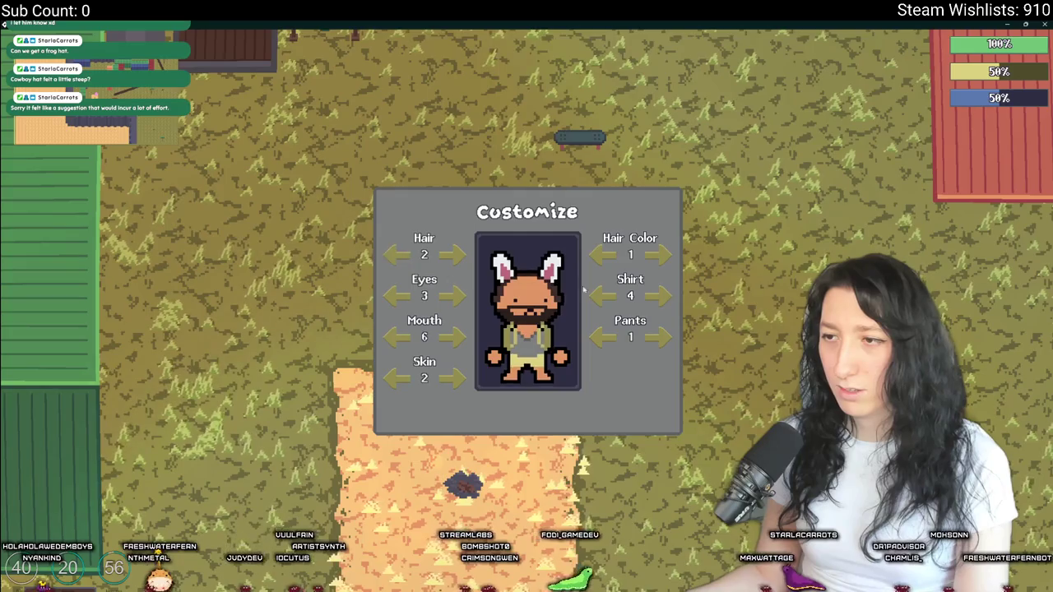
key("Escape")
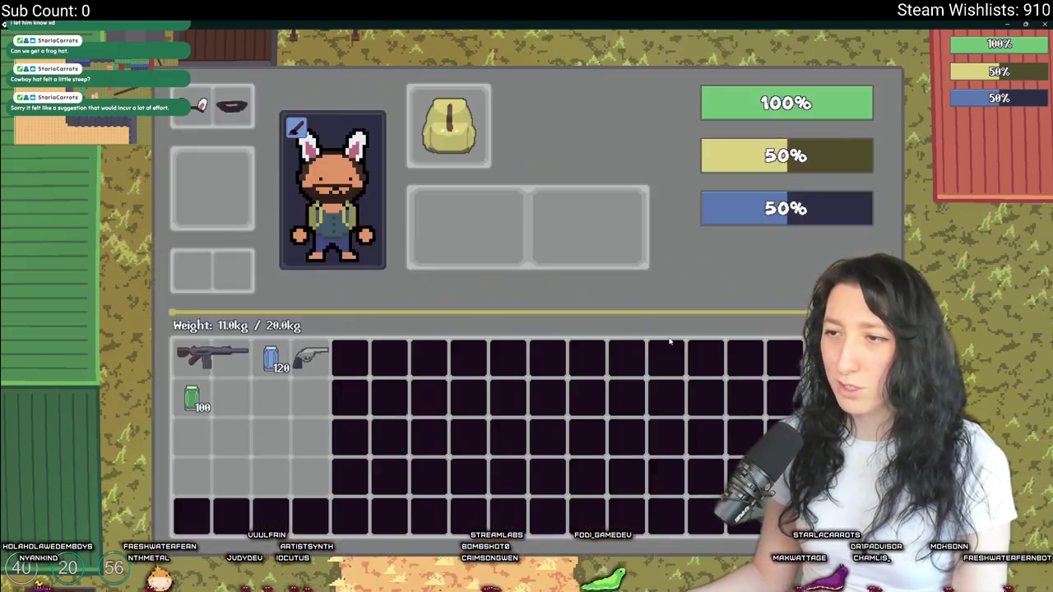
Walk the character across the grass and onto the dirt path.
key("Escape")
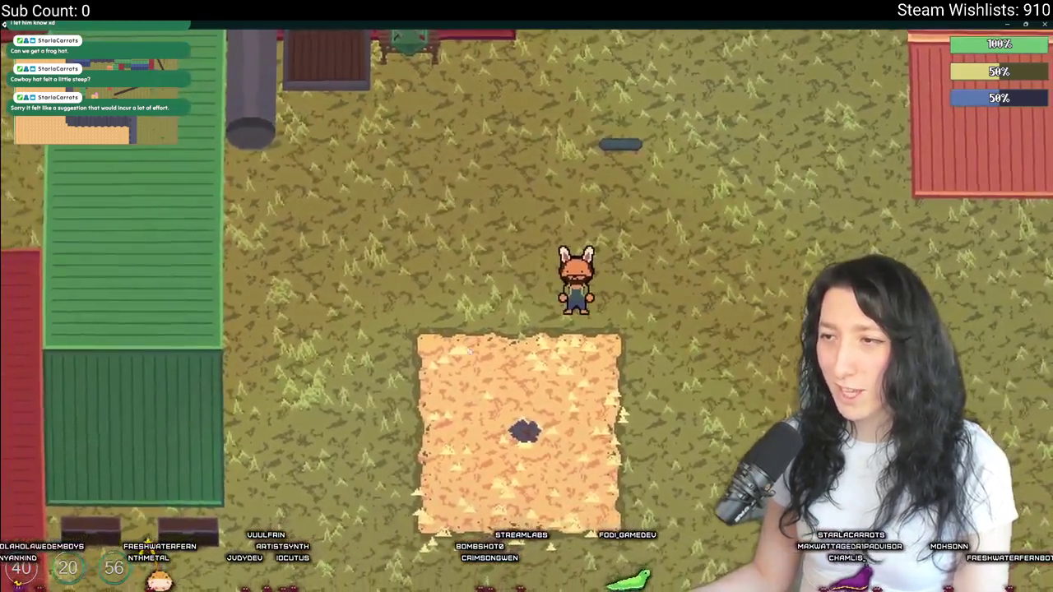
key("s")
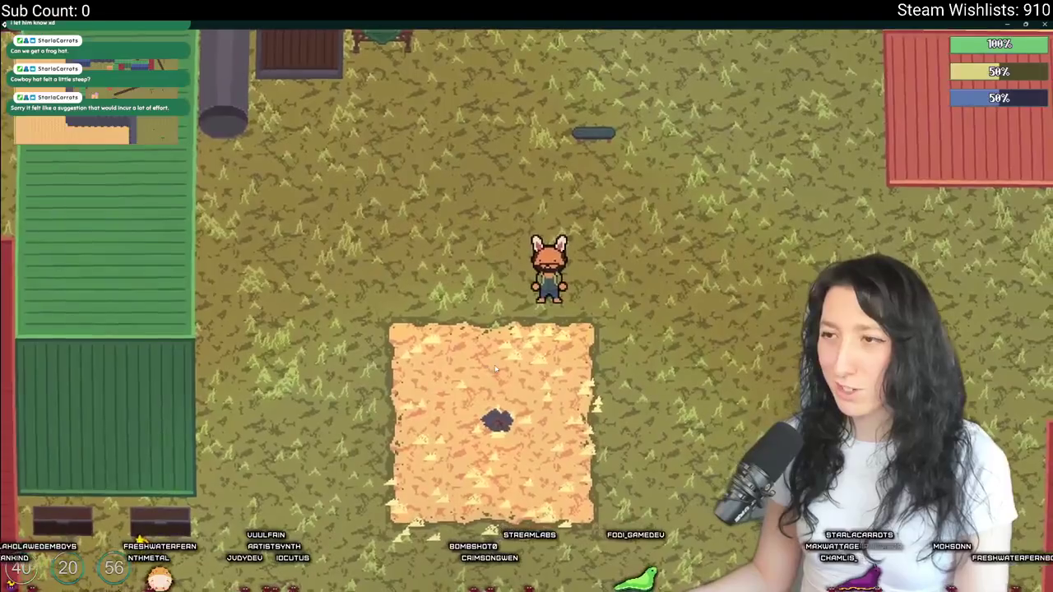
key("w")
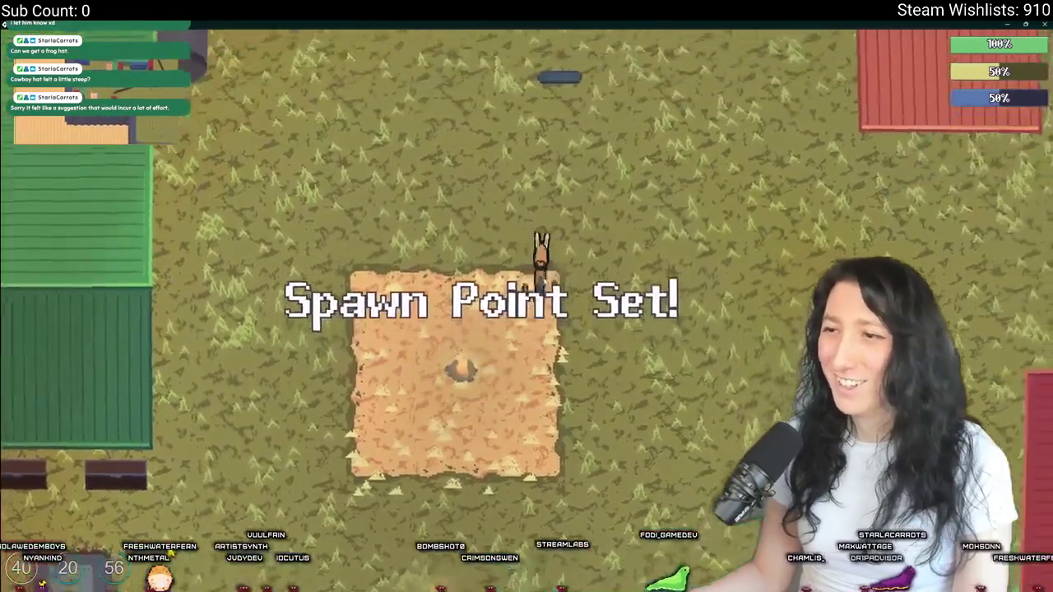
key("d")
key("s")
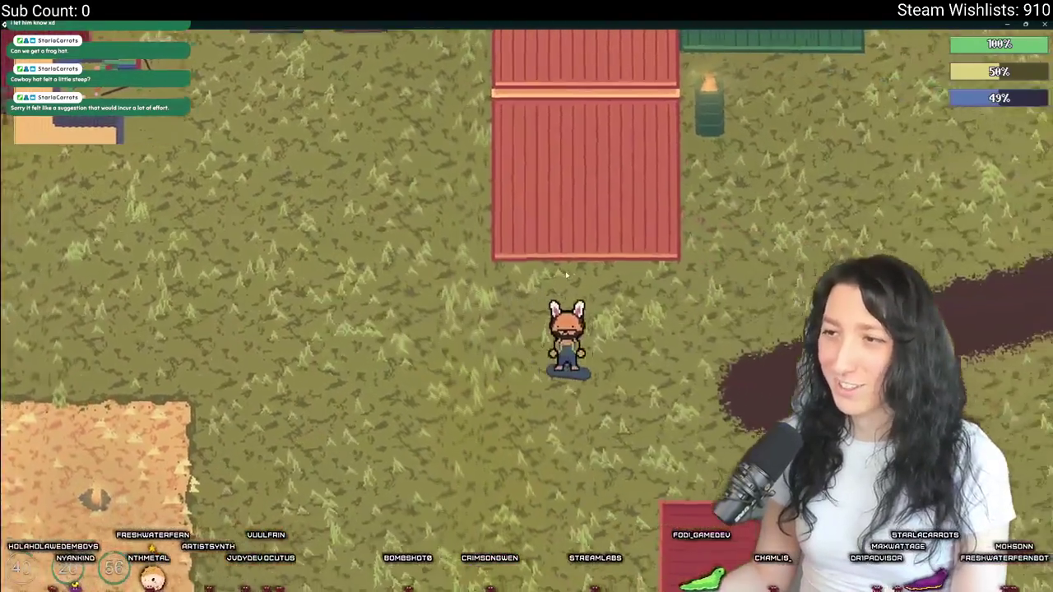
key("d")
key("s")
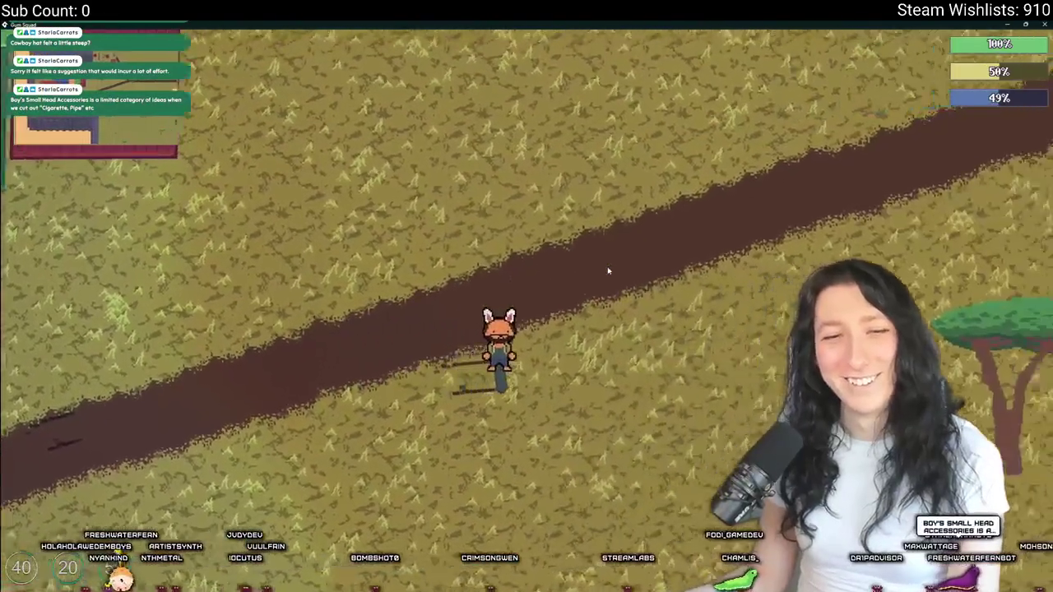
key("d")
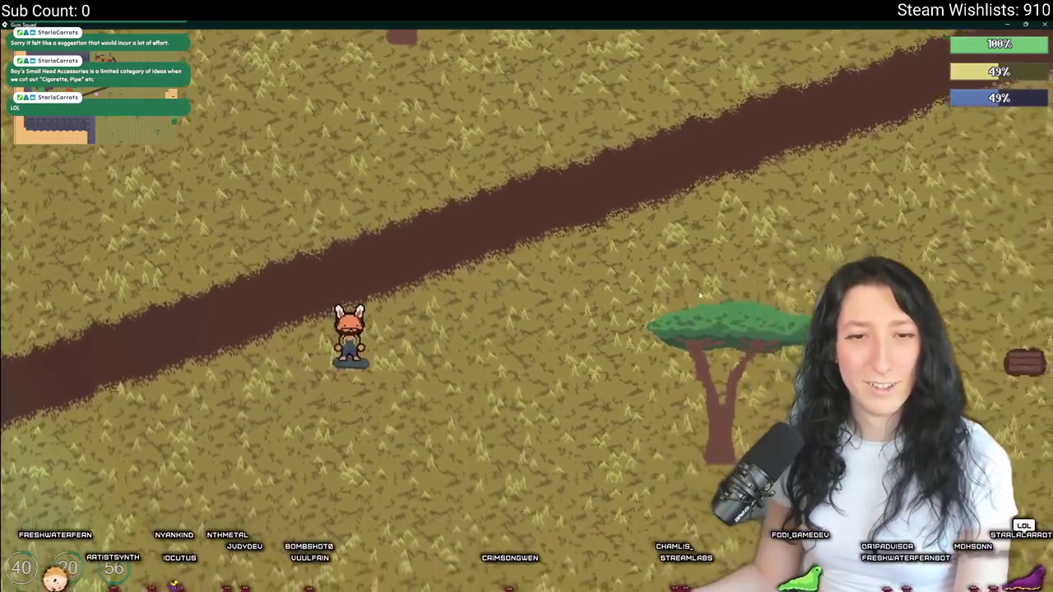
key("w")
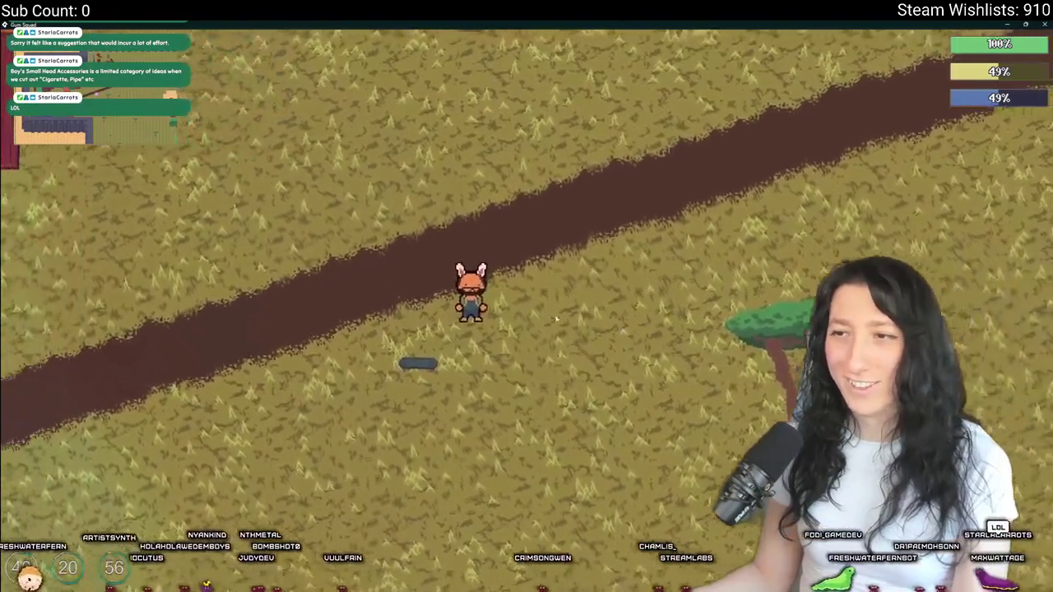
Restyle the hair in the Customize dialog, then walk up past the containers.
key("d")
key("Tab")
left_click(288, 139)
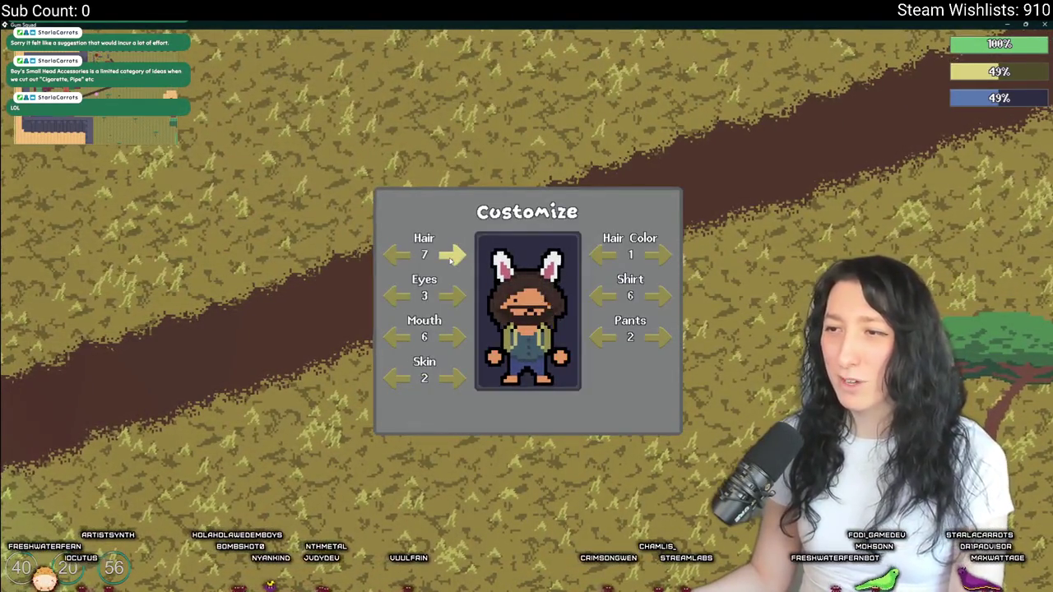
key("Escape")
key("Tab")
key("w")
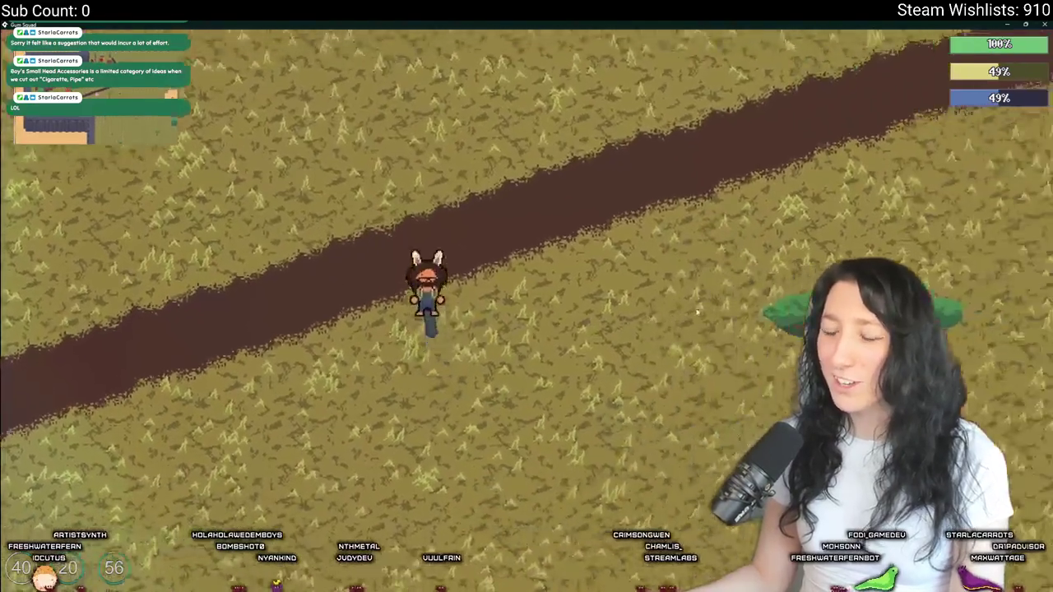
key("w")
key("Tab")
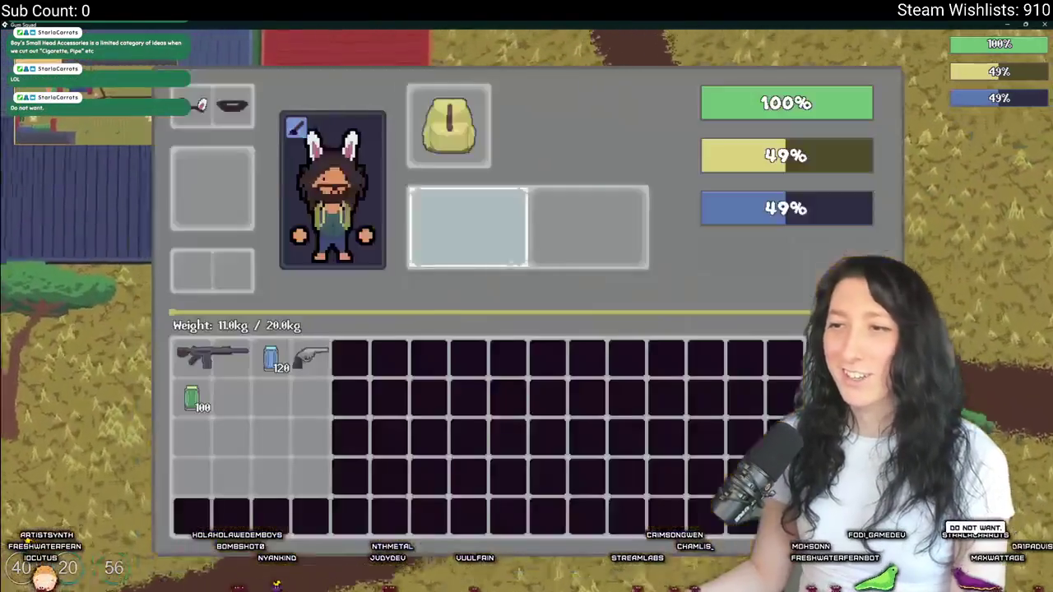
key("Tab")
Walk past the pillars to the blue enemies and shoot them.
key("w")
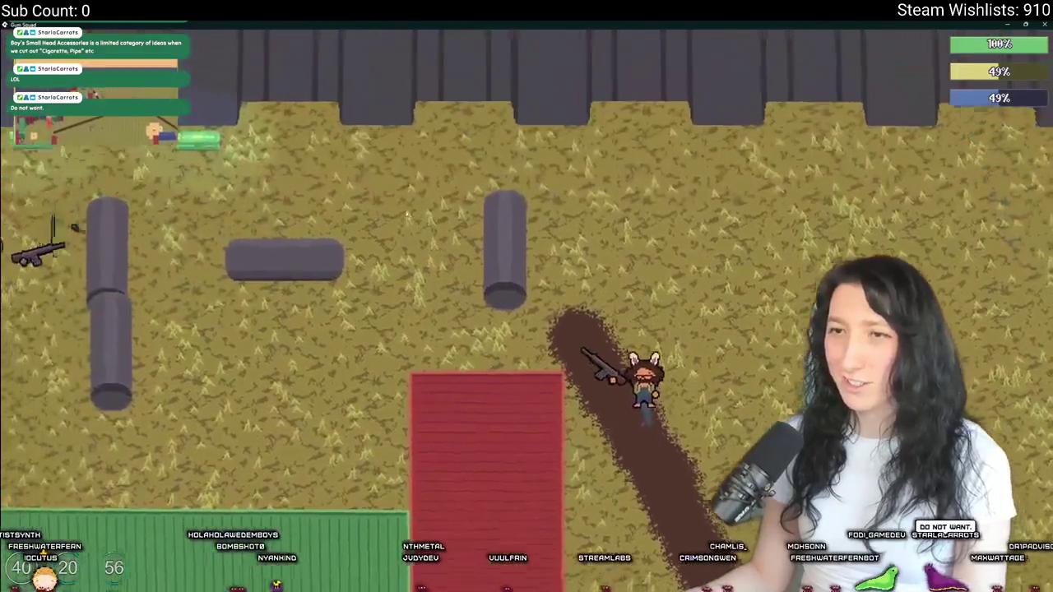
key("a")
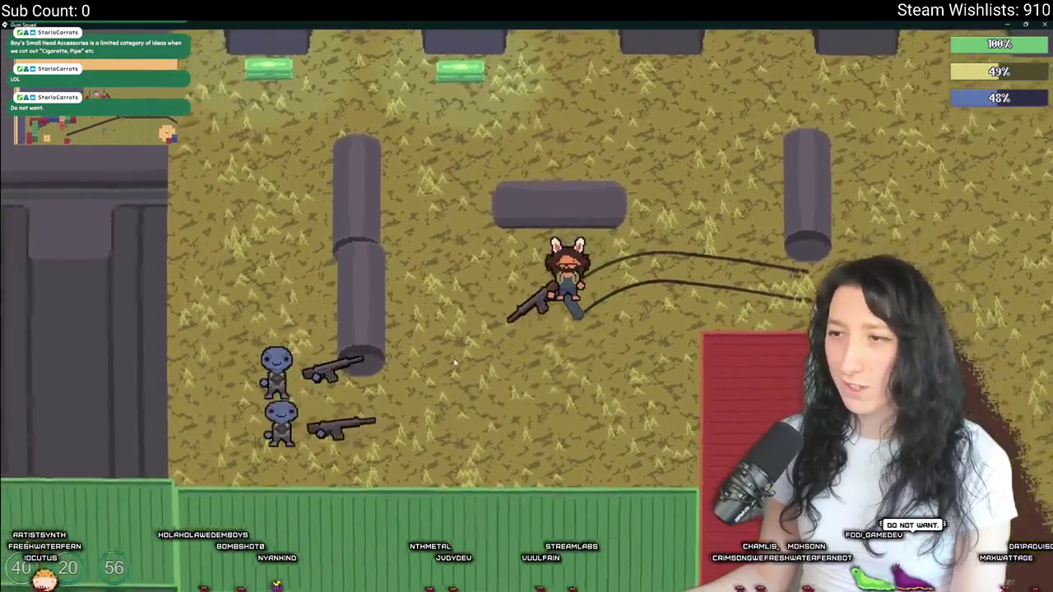
key("s")
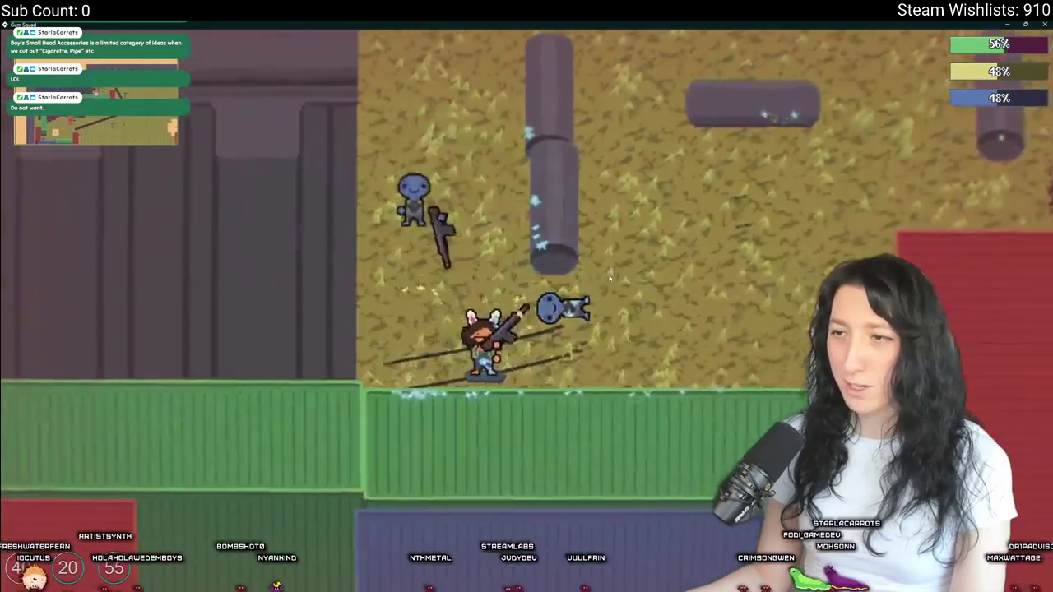
left_click(616, 277)
key("w")
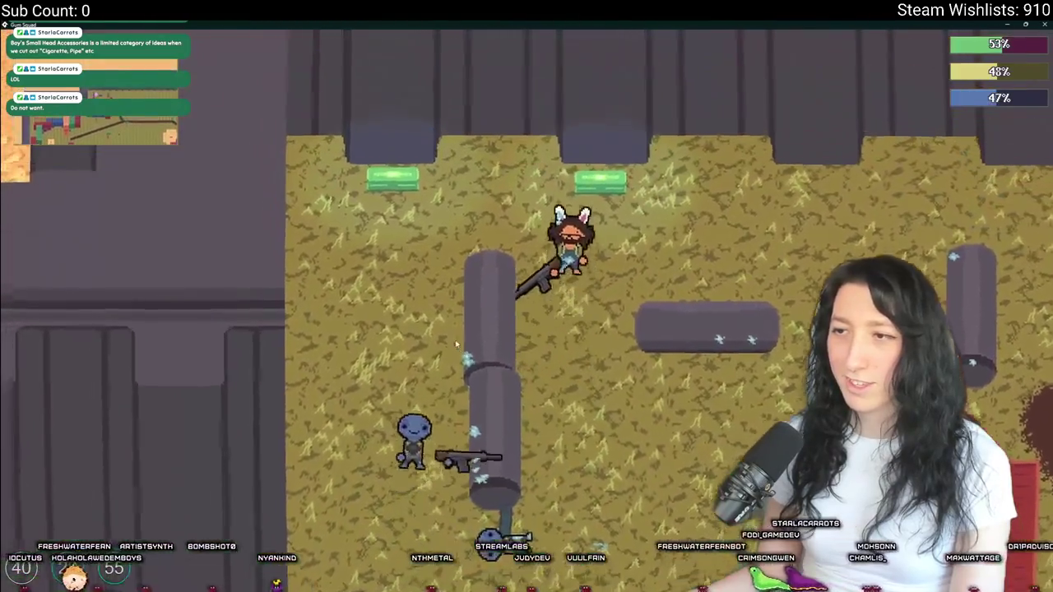
key("a")
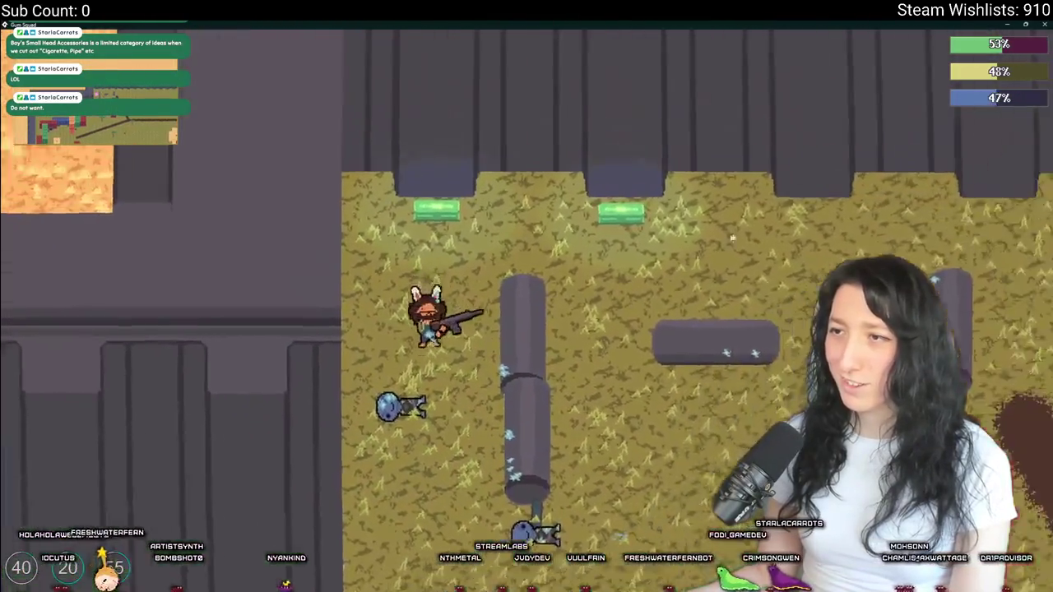
key("s")
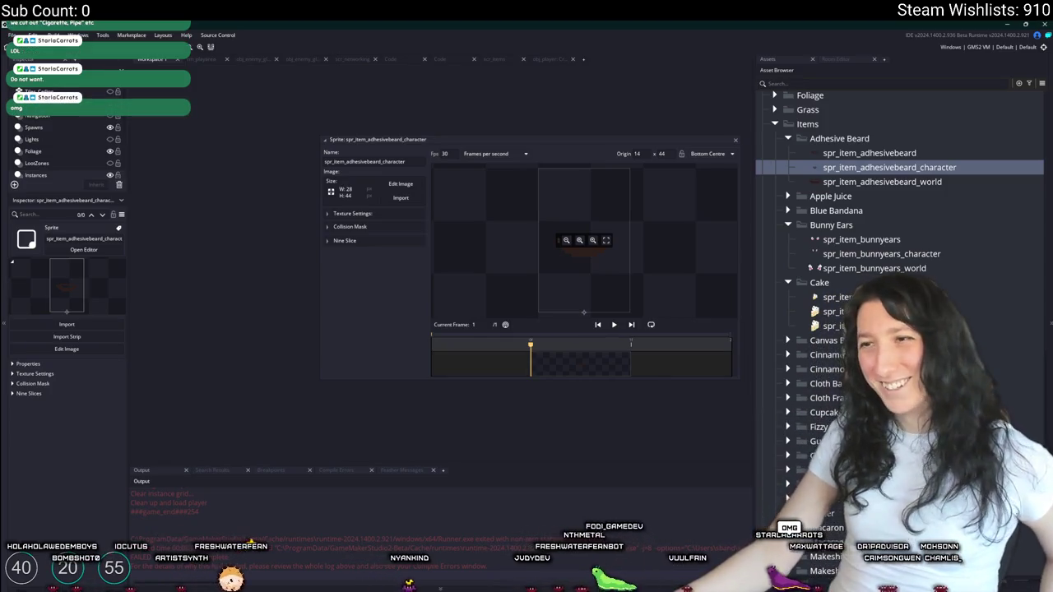
Close the beard character sprite editor, switch to Aseprite, and bring the YouTube video on screen.
left_click(359, 473)
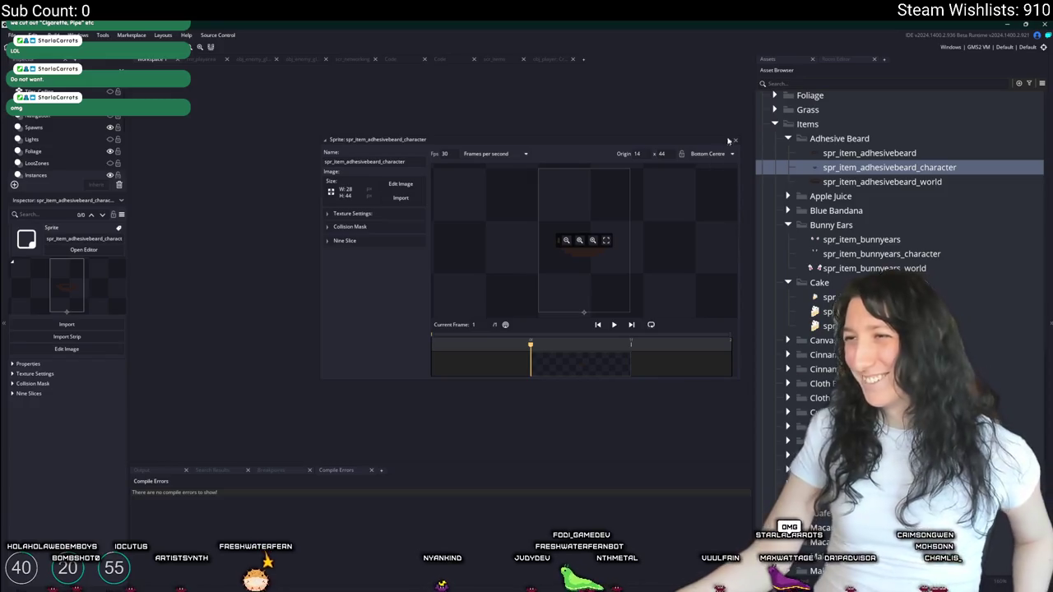
left_click(735, 142)
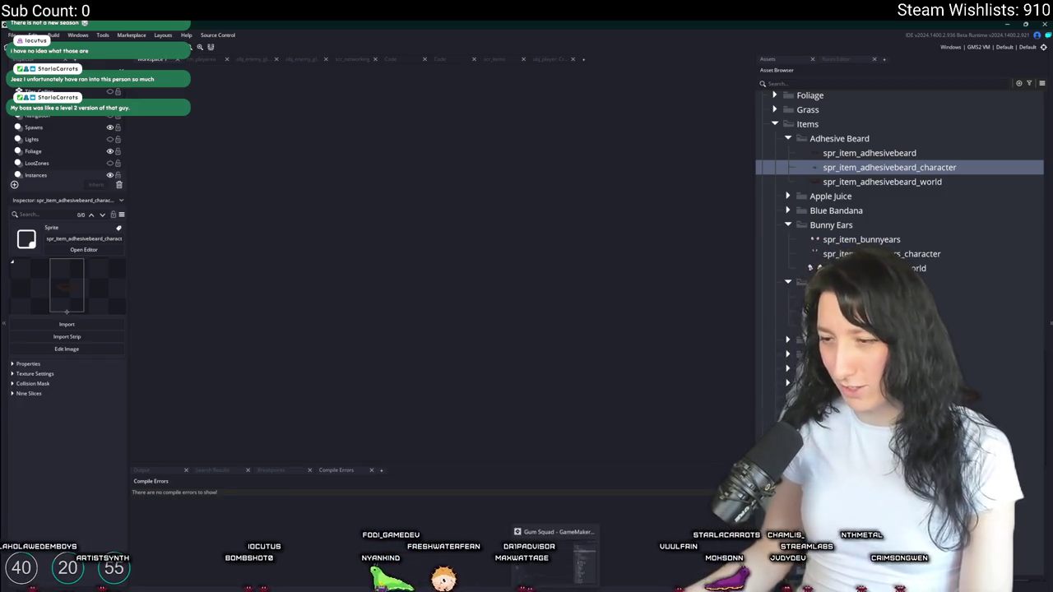
key("alt+Tab")
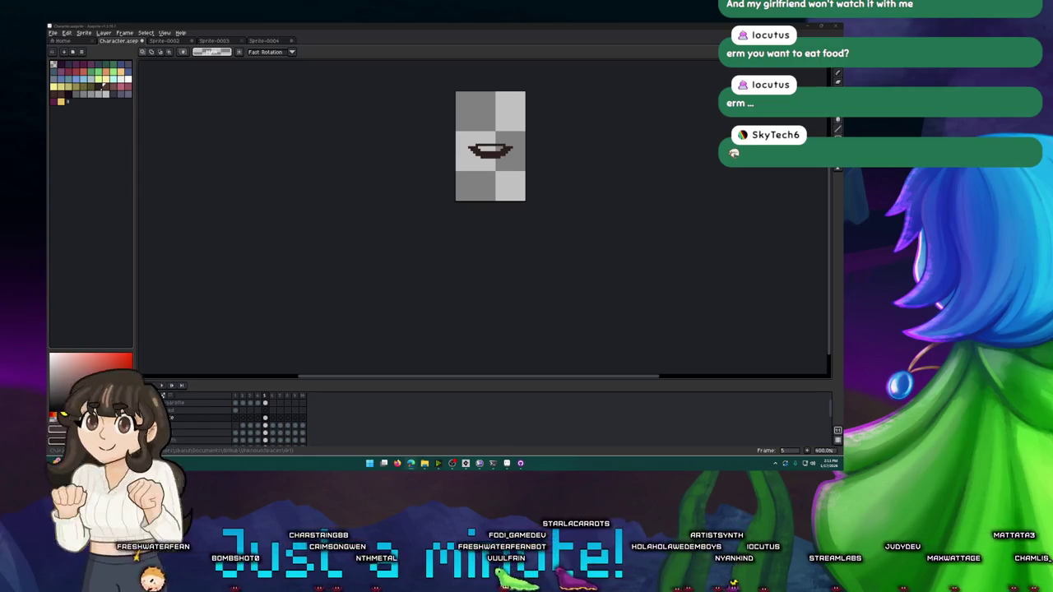
mouse_move(840, 349)
left_mouse_down()
mouse_move(478, 349)
mouse_move(272, 26)
left_mouse_up()
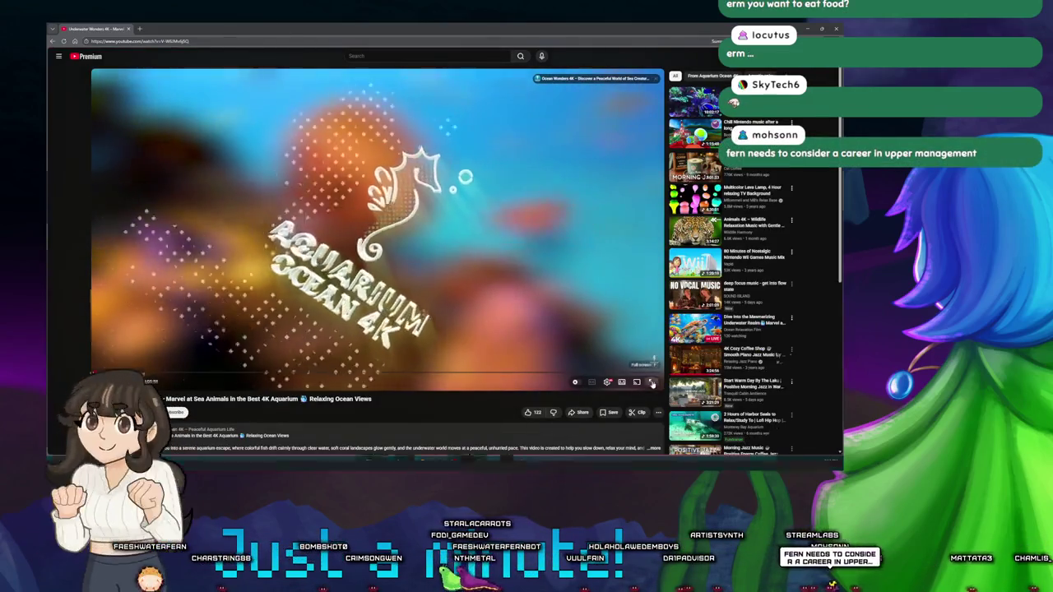
Play the YouTube aquarium video in full screen at playback speed 2.
left_click(652, 382)
left_click(801, 462)
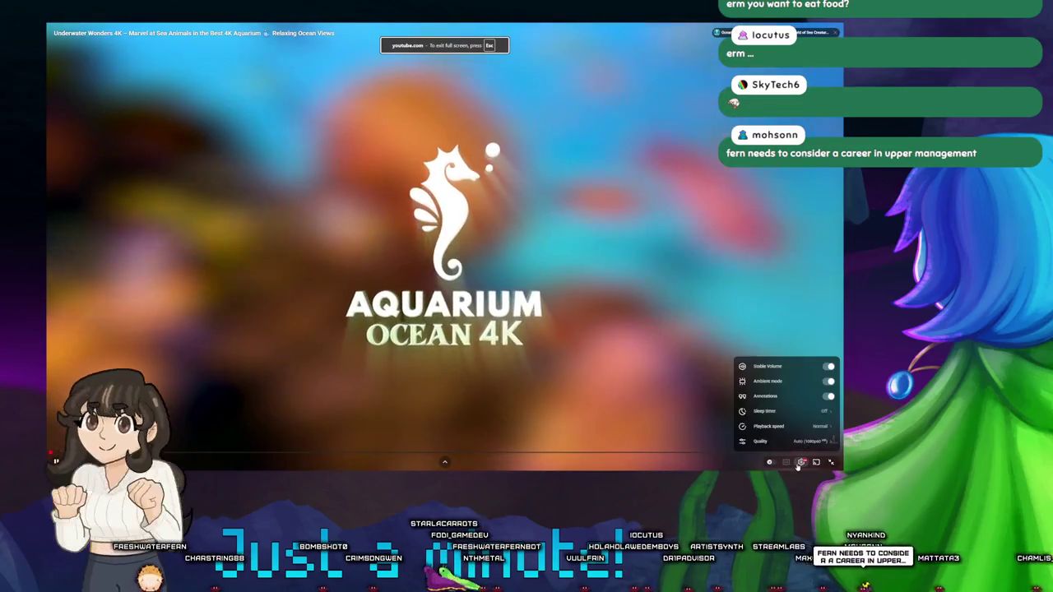
left_click(801, 426)
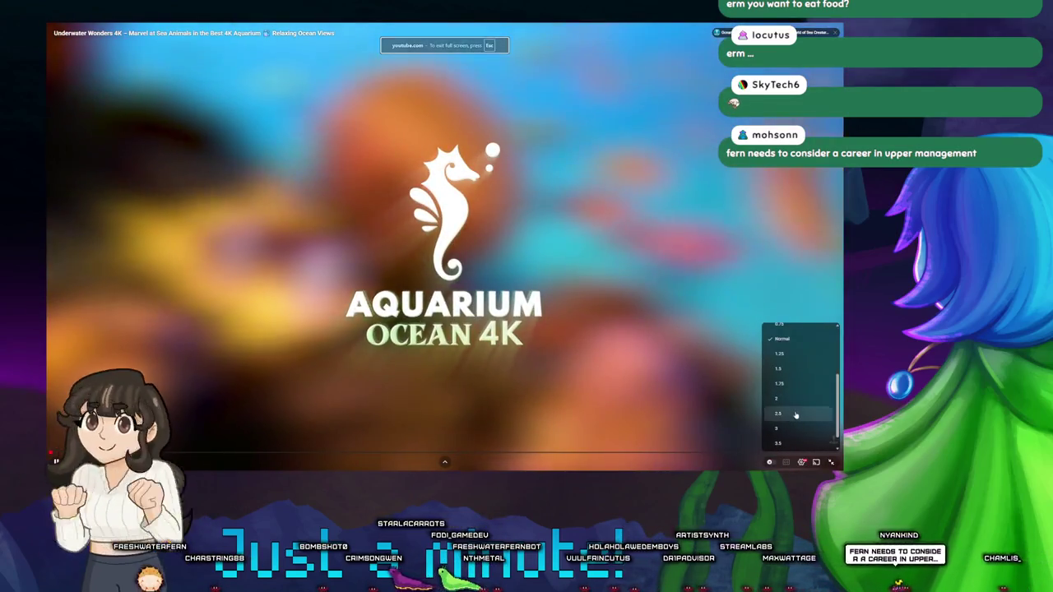
left_click(781, 434)
left_click(801, 463)
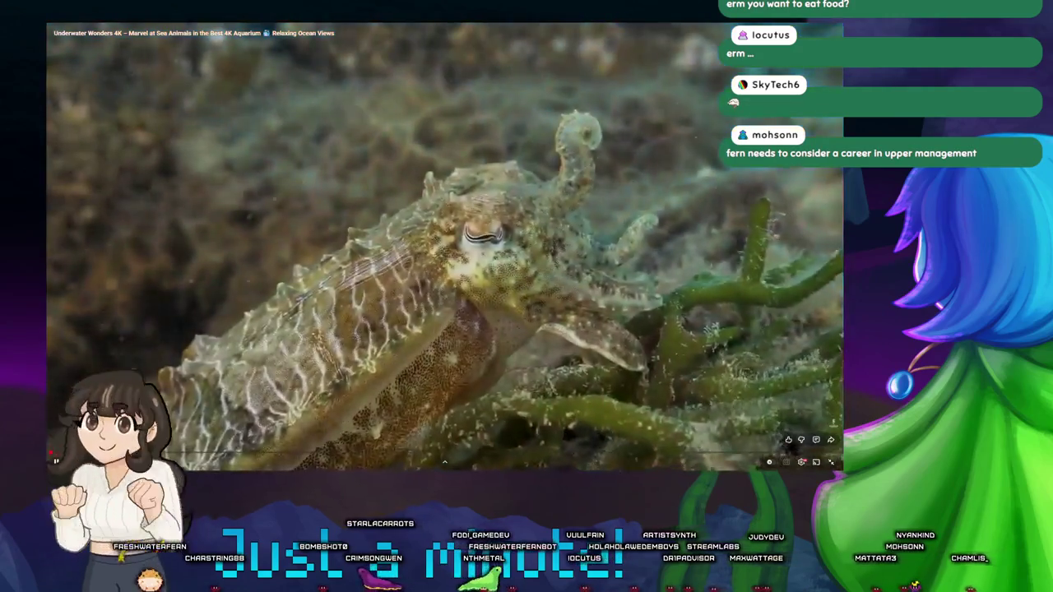
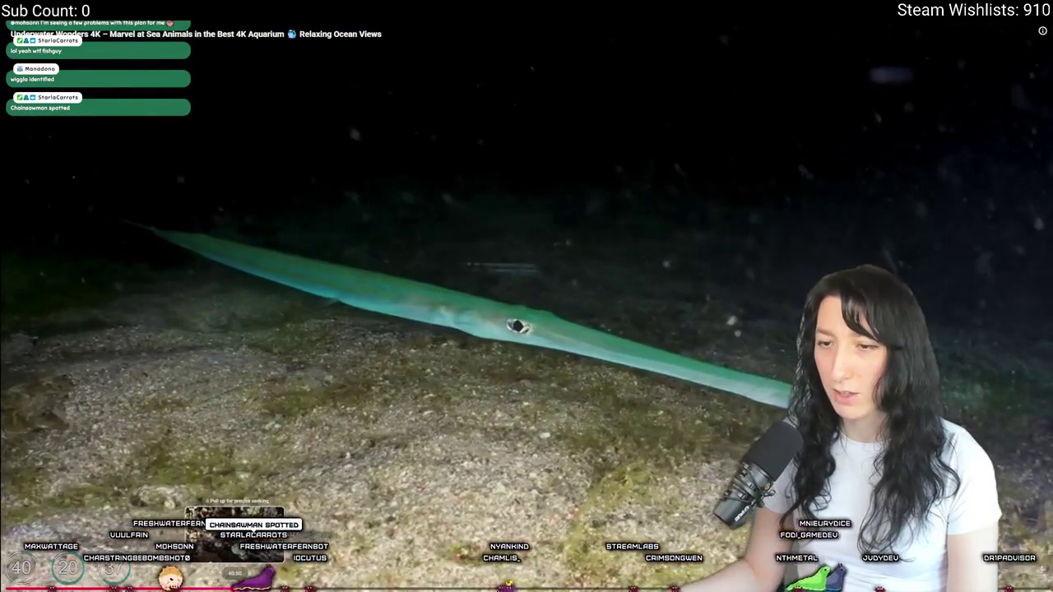
Skip ahead in 'Underwater Wonders 4K', resume playback, view playback speed options, then exit full screen.
left_click_drag(238, 587, 242, 586)
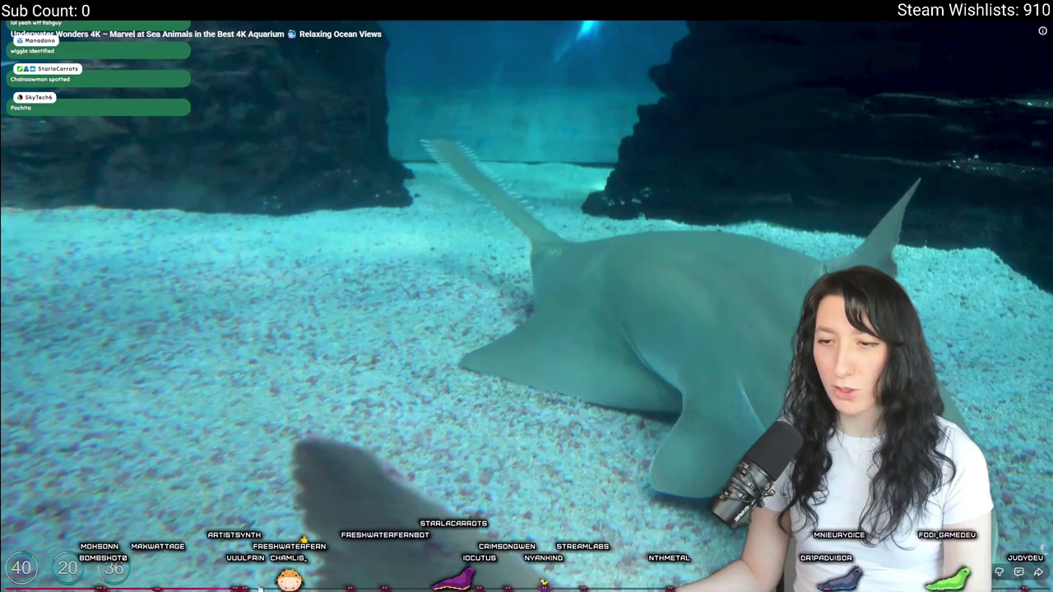
left_click(240, 586)
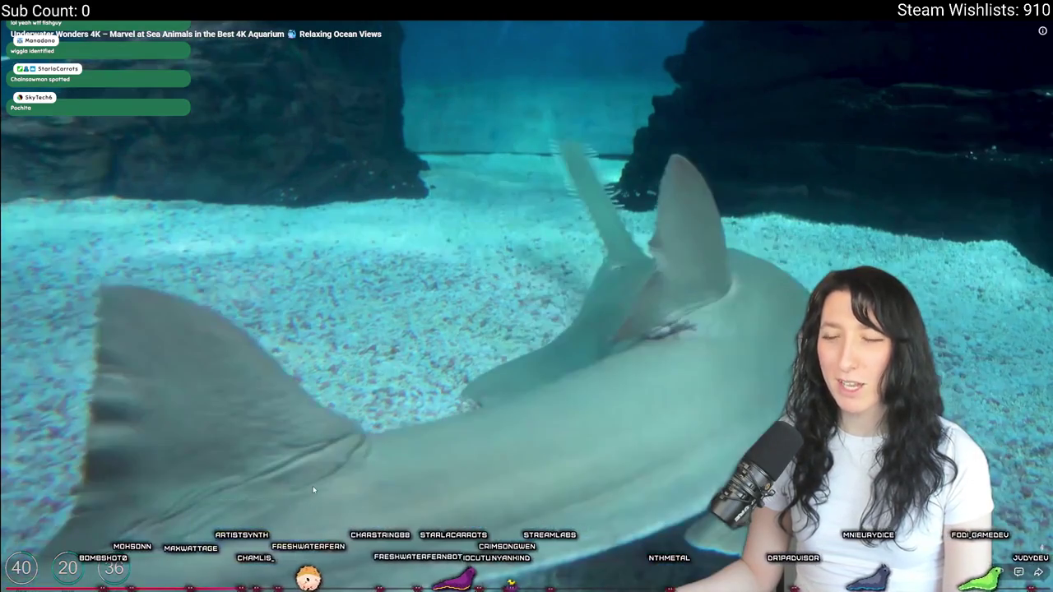
left_click(334, 437)
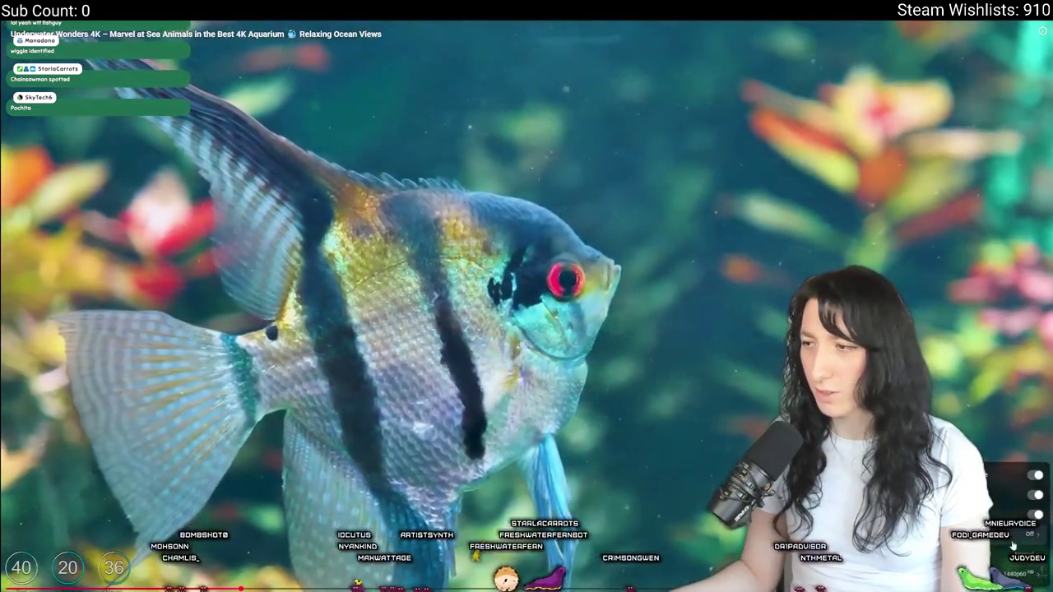
left_click(1014, 546)
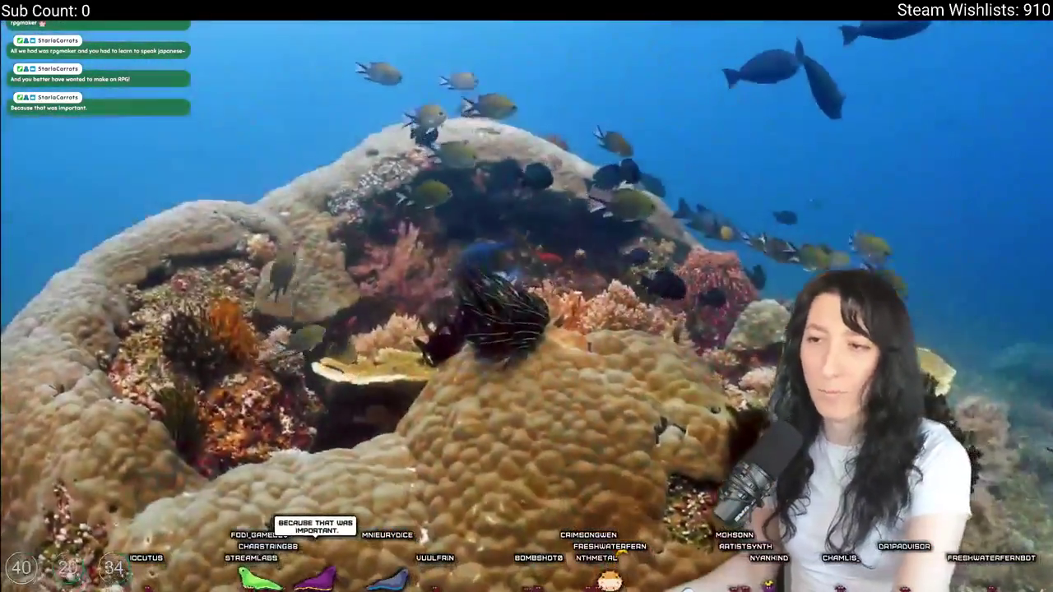
key("Escape")
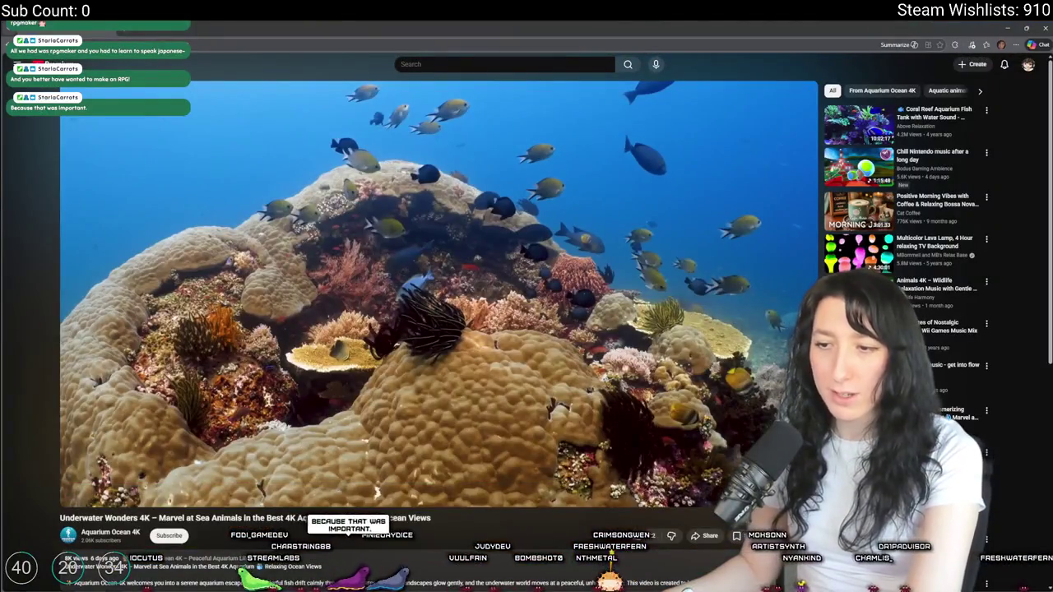
Search the Start menu for 'ste' and launch Steam.
key("super")
type("ste")
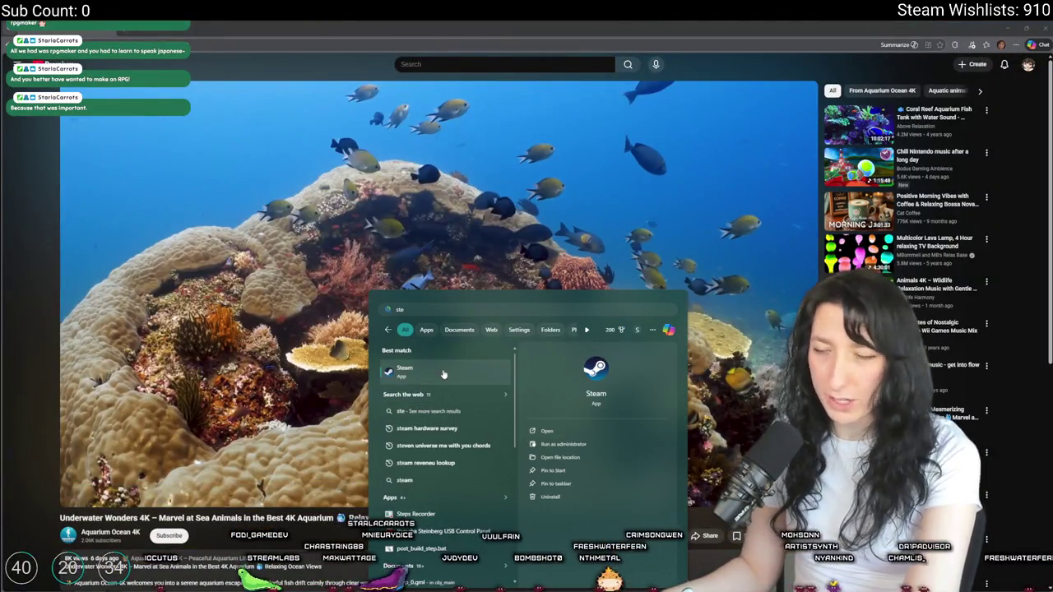
left_click(442, 372)
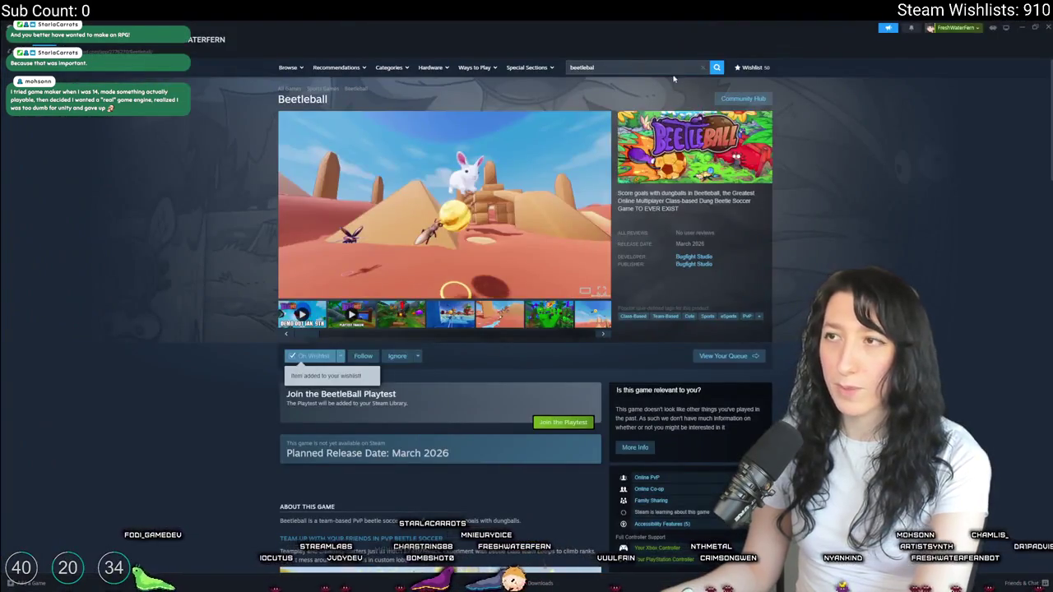
Search the Steam store for 'lisa' and open the LISA: The Painful page.
left_click(667, 68)
type("l")
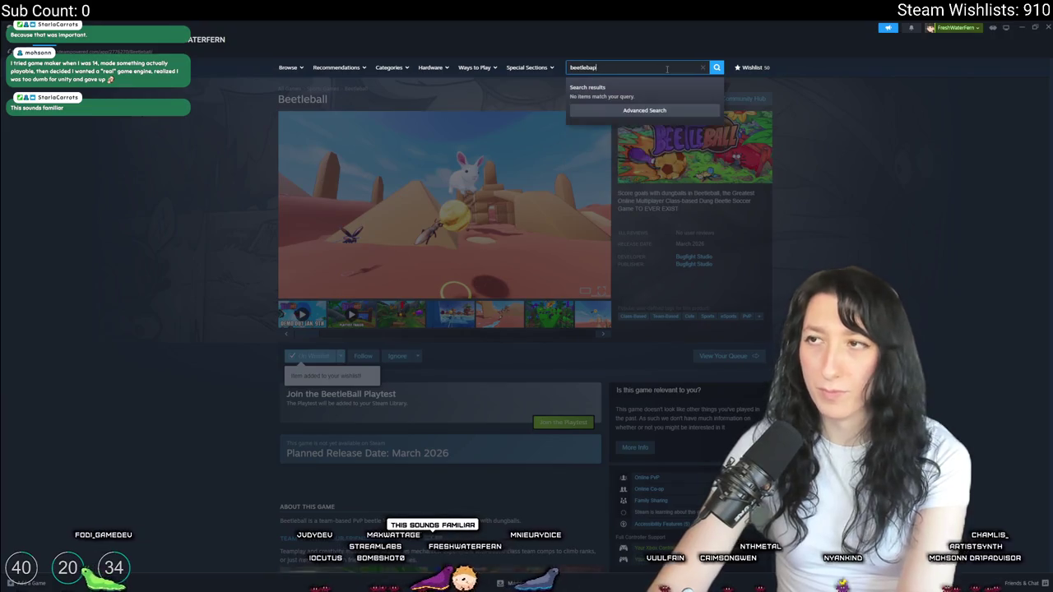
type("isa")
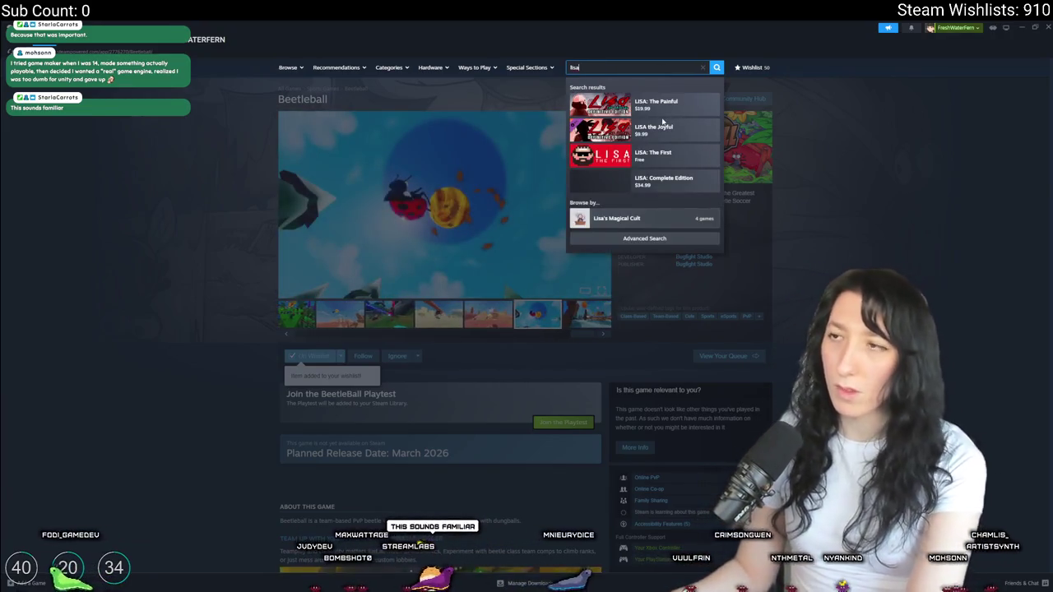
left_click_drag(665, 177, 683, 138)
left_click(685, 102)
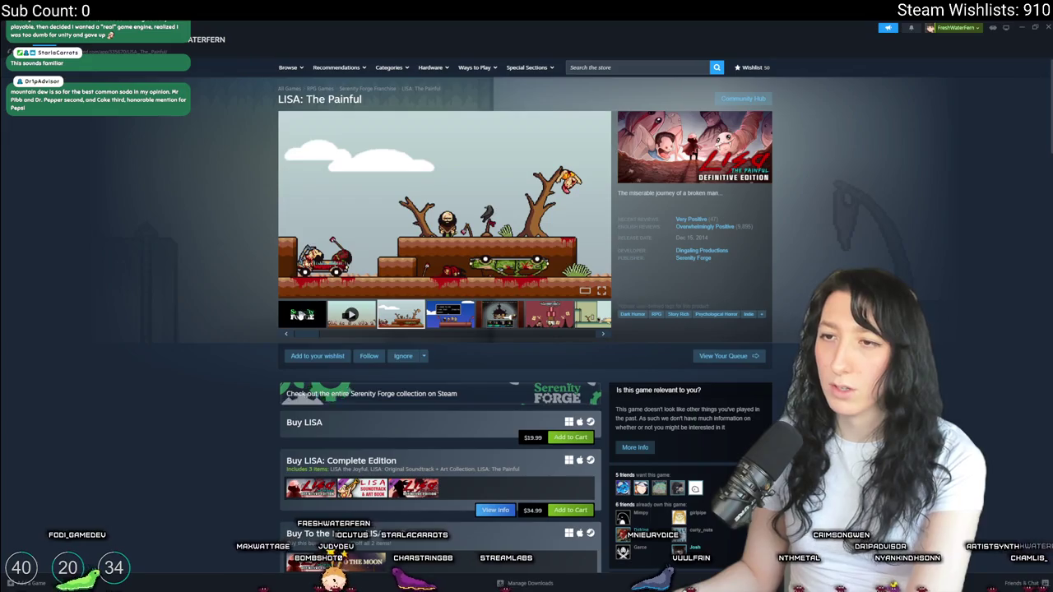
Play the LISA: The Painful trailer in full screen, then exit full screen.
left_click(302, 315)
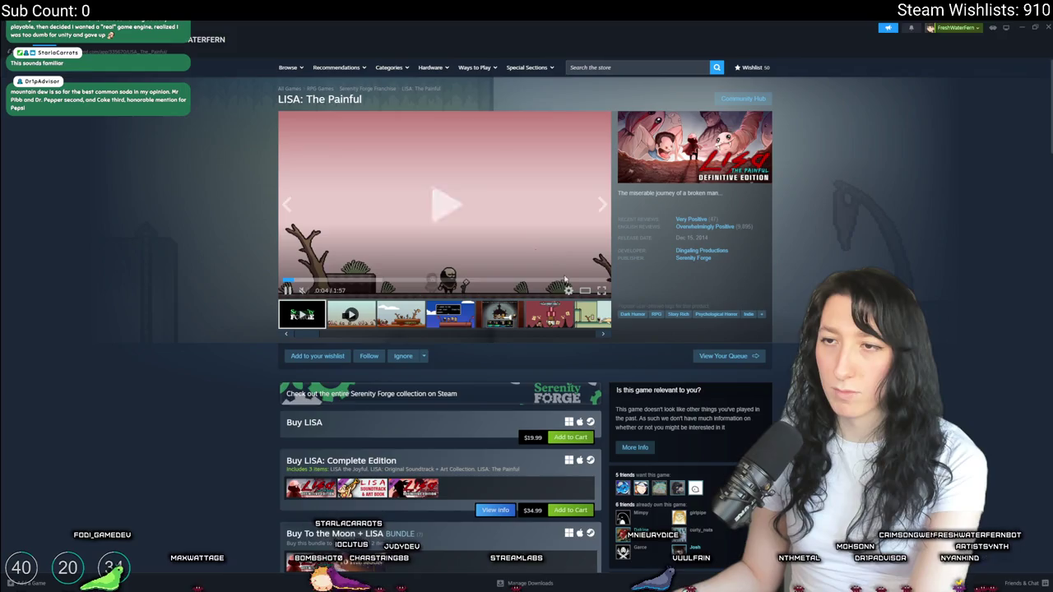
left_click(602, 292)
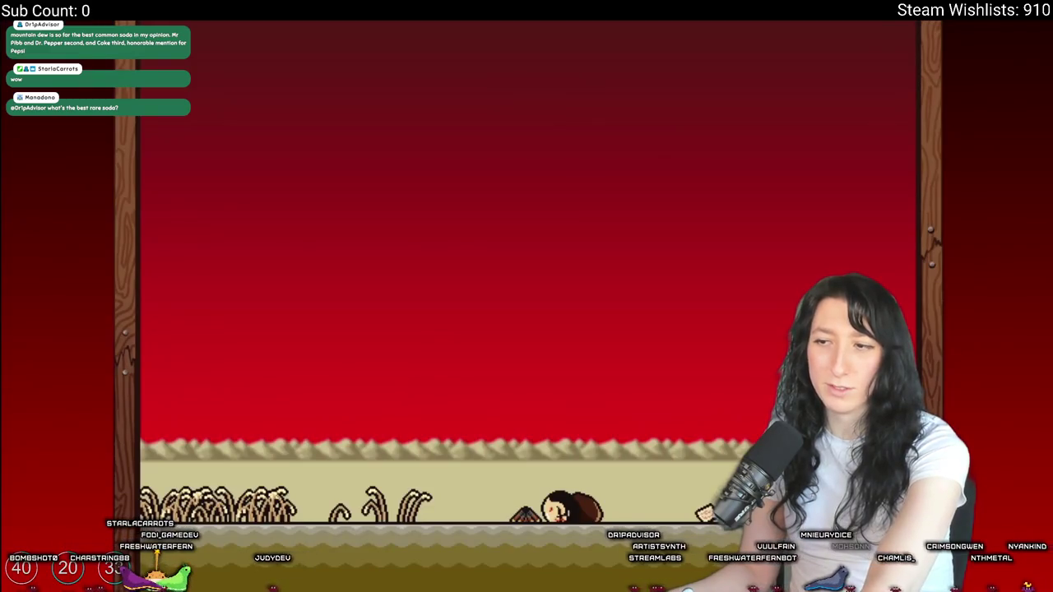
key("Escape")
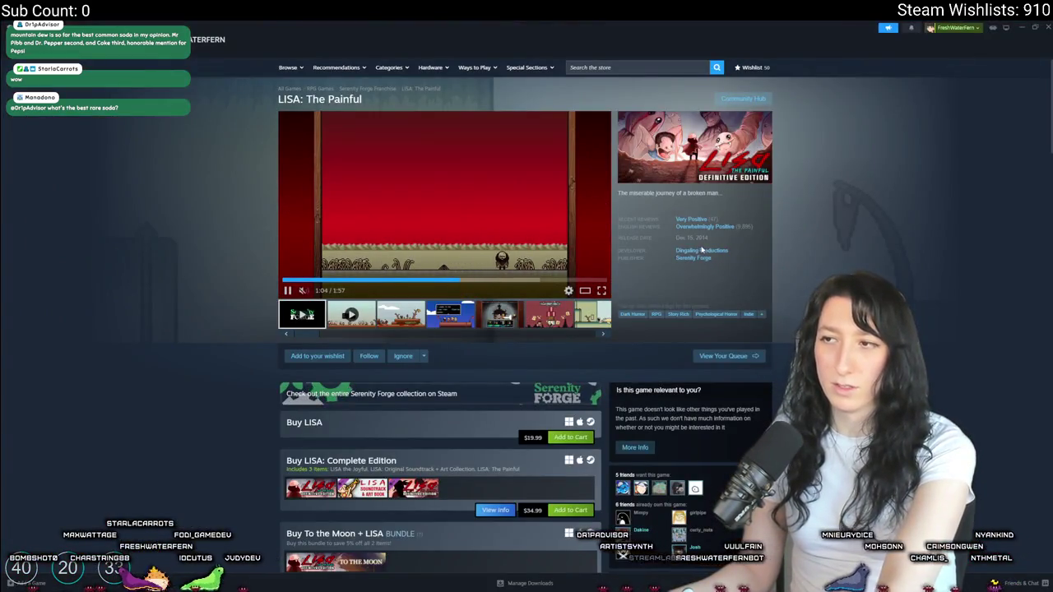
Browse the Serenity Forge publisher page's featured games, then return to the aquarium video.
left_click(694, 257)
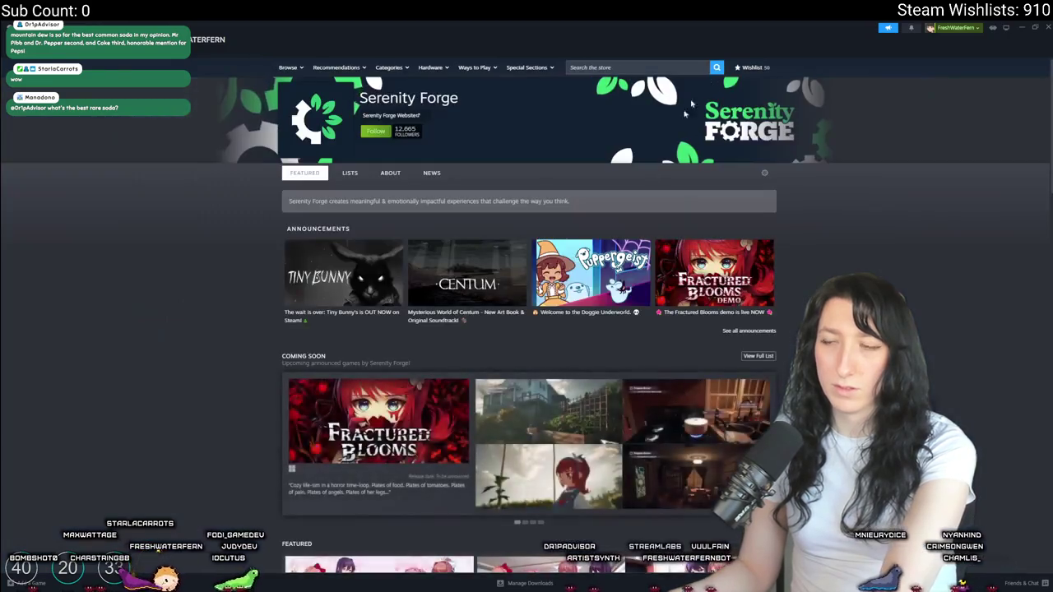
scroll(229, 290, "down", 2)
scroll(230, 290, "down", 2)
scroll(230, 290, "down", 3)
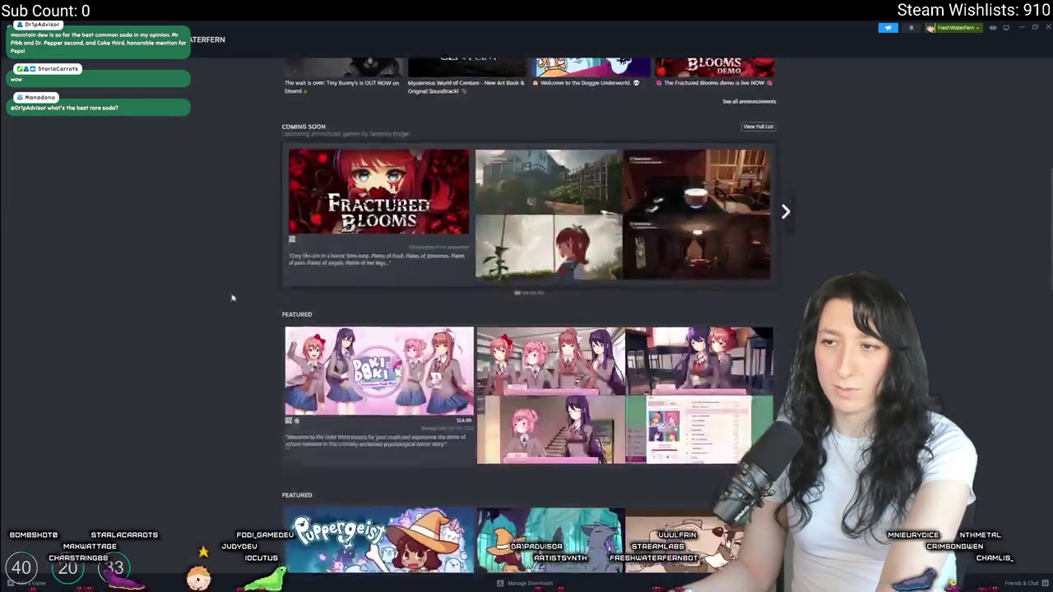
scroll(231, 296, "down", 5)
scroll(231, 303, "up", 3)
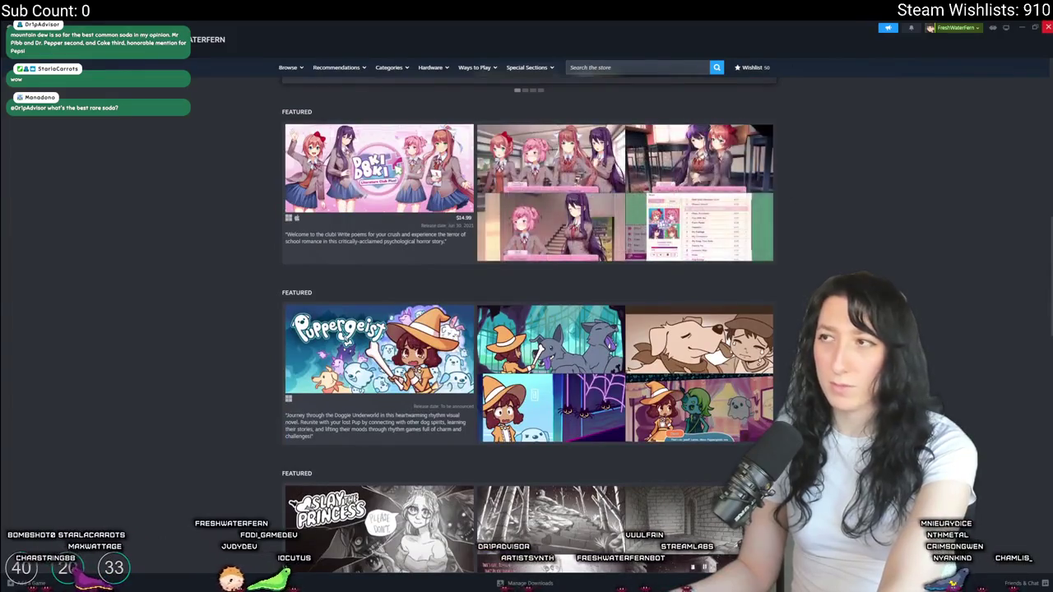
key("alt+Tab")
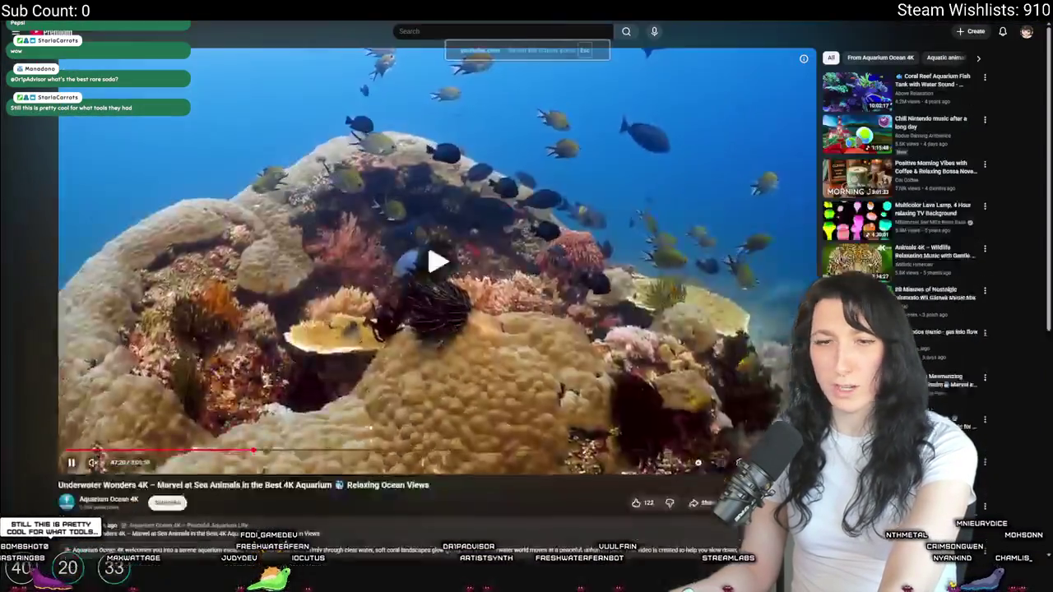
double_click(375, 492)
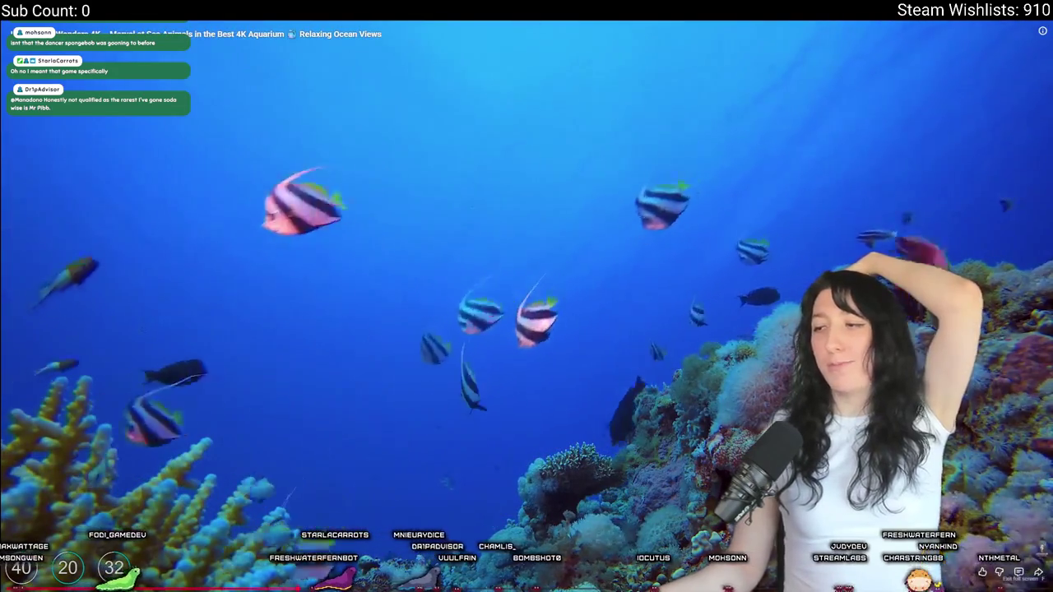
left_click(1039, 571)
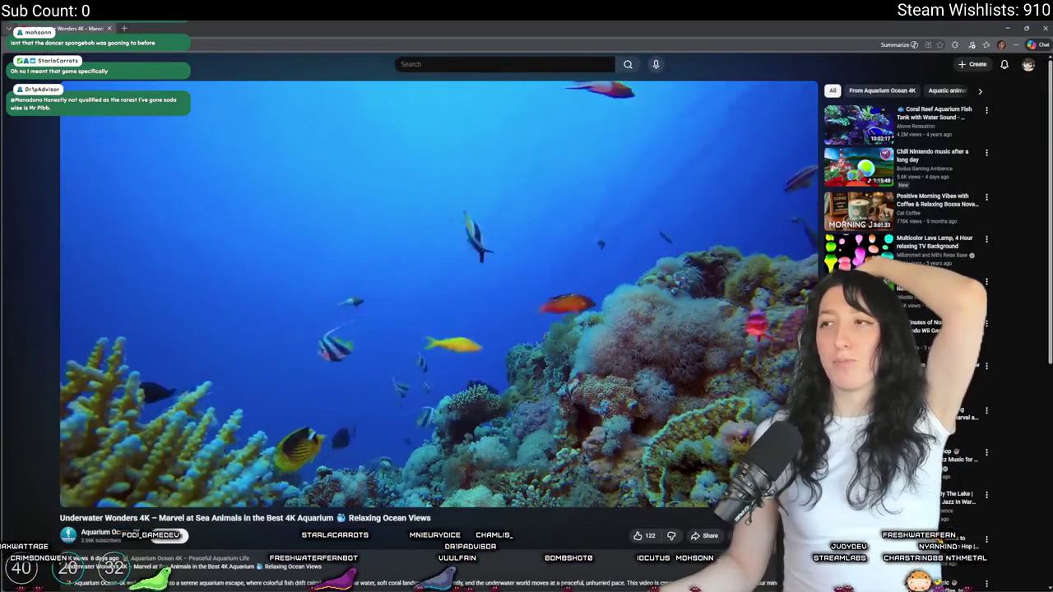